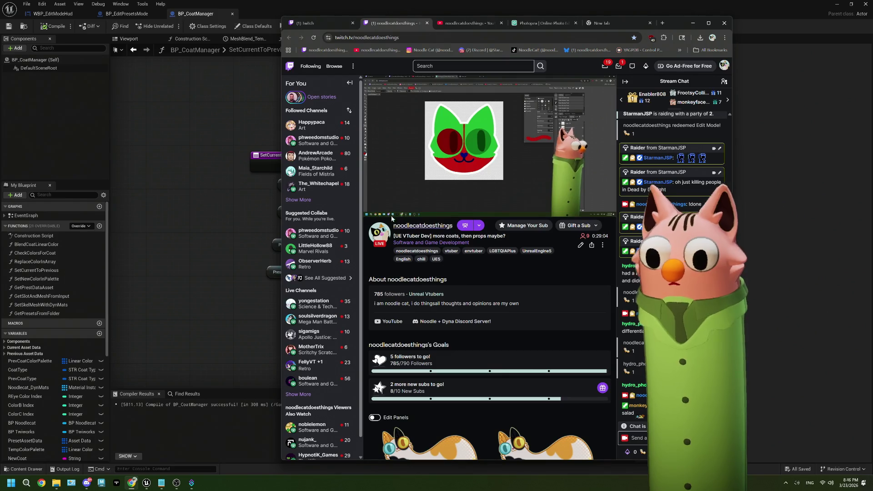
# - Pause the Twitch stream, bring Unreal Editor forward, and close the BP_CoatManager blueprint tab
pyautogui.click(371, 209)
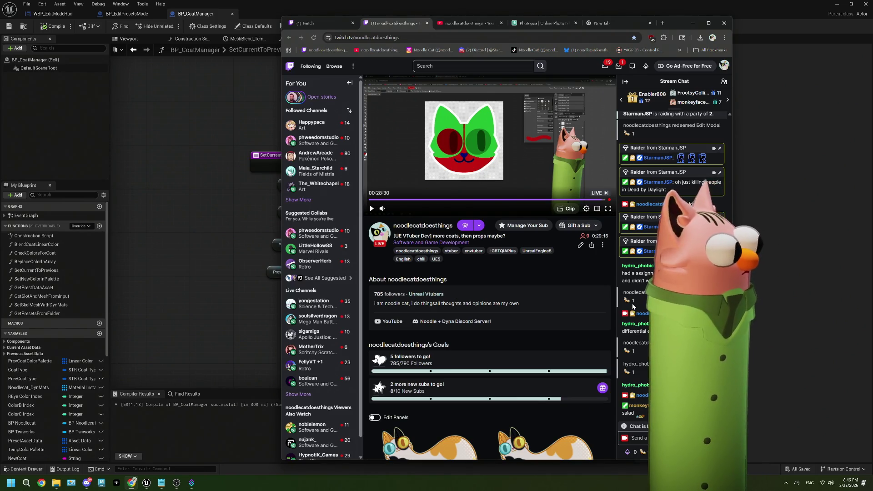
pyautogui.click(813, 220)
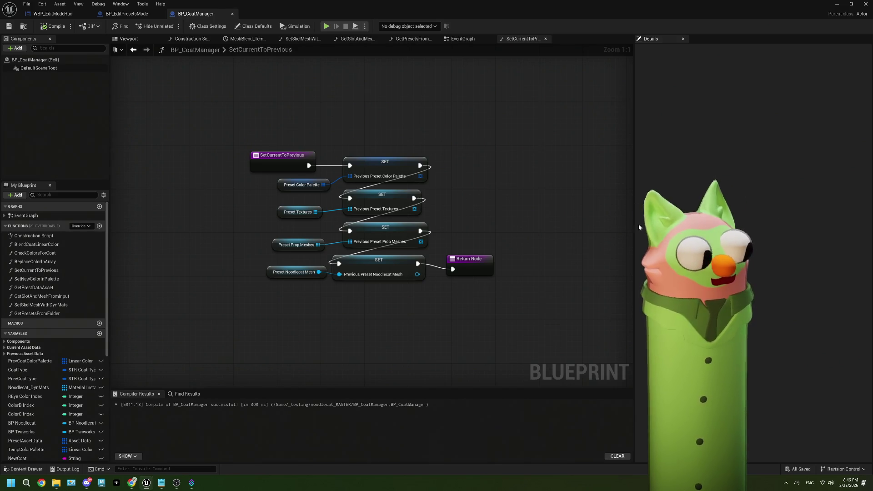
pyautogui.click(232, 14)
# - Save all modified assets and open the WBP_EditModeHud widget layout with its COLORS and COATS buttons
pyautogui.click(10, 26)
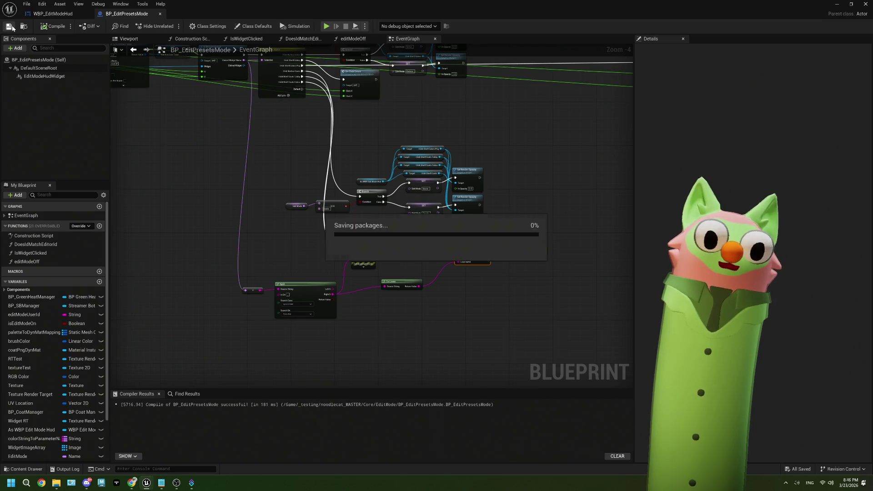
pyautogui.click(41, 18)
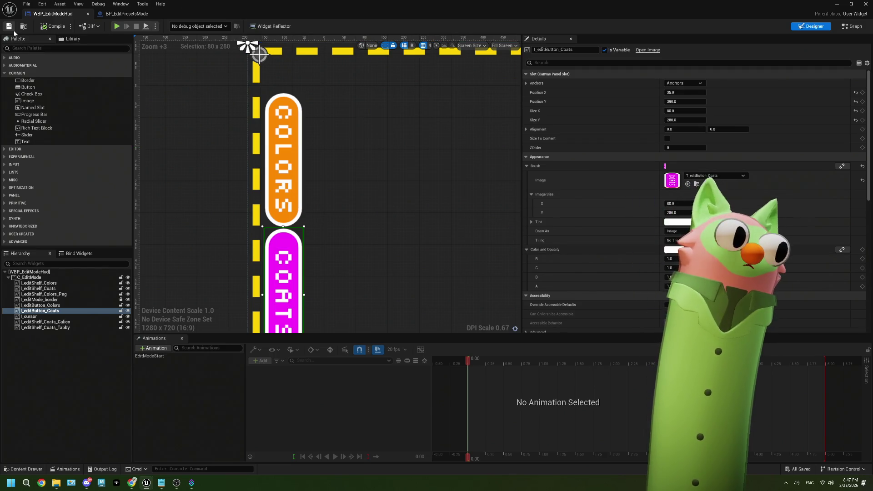
# - Switch to BP_EditPresetsMode's EventGraph and pan around to the Export Preset and Edit Mode Off nodes
pyautogui.click(127, 13)
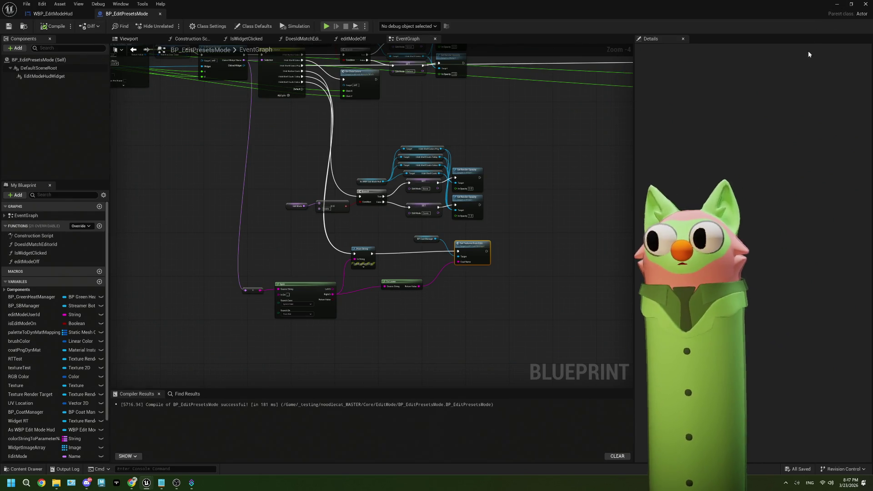
pyautogui.scroll(-2, 354, 253)
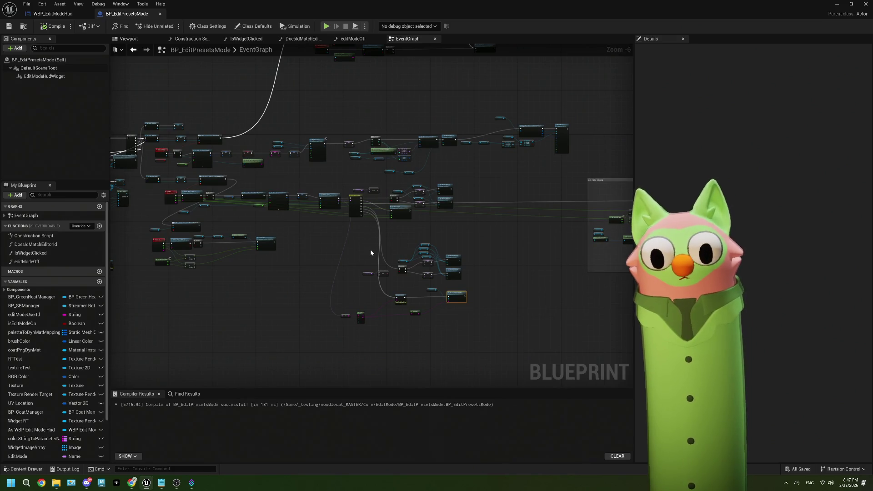
pyautogui.scroll(1, 371, 253)
pyautogui.moveTo(306, 234)
pyautogui.mouseDown()
pyautogui.moveTo(315, 195)
pyautogui.moveTo(398, 225)
pyautogui.moveTo(392, 229)
pyautogui.moveTo(400, 211)
pyautogui.moveTo(470, 193)
pyautogui.mouseUp()
pyautogui.scroll(2, 321, 228)
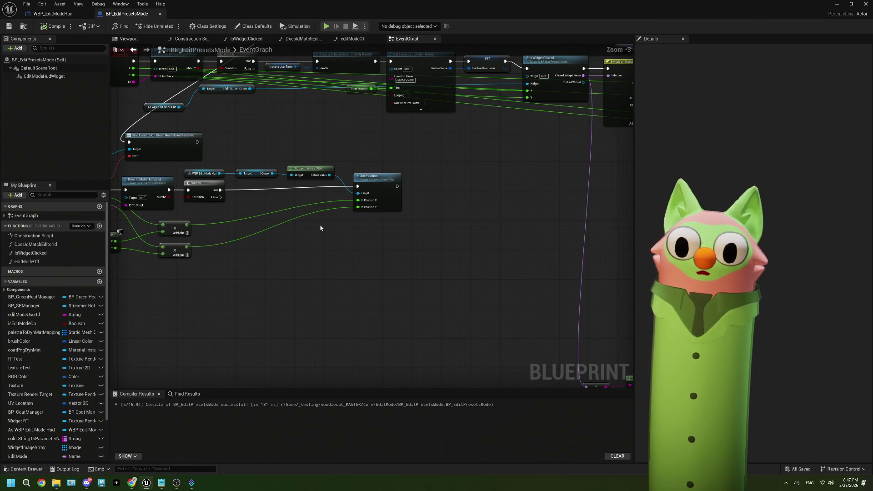
pyautogui.moveTo(321, 228)
pyautogui.mouseDown()
pyautogui.moveTo(413, 220)
pyautogui.moveTo(473, 197)
pyautogui.moveTo(344, 247)
pyautogui.mouseUp()
pyautogui.scroll(-3, 414, 219)
pyautogui.scroll(3, 343, 247)
pyautogui.moveTo(380, 166); pyautogui.dragTo(283, 119)
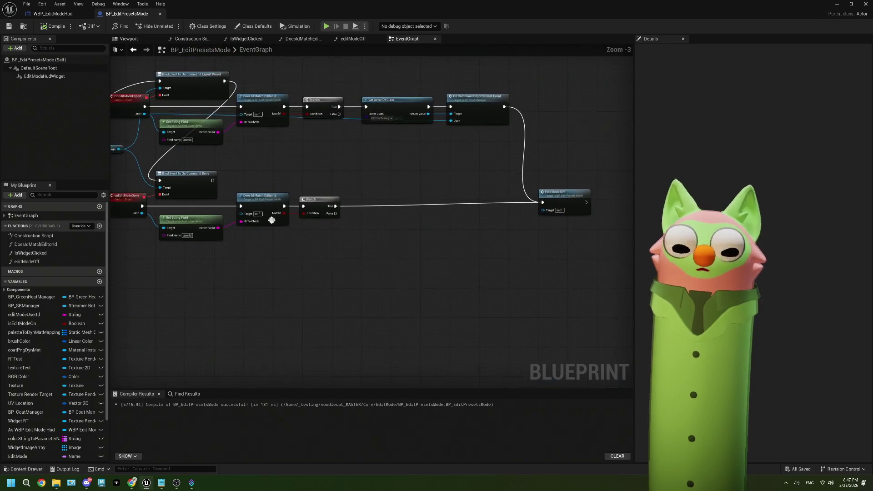
pyautogui.scroll(-1, 394, 225)
pyautogui.scroll(-2, 394, 224)
pyautogui.scroll(1, 429, 181)
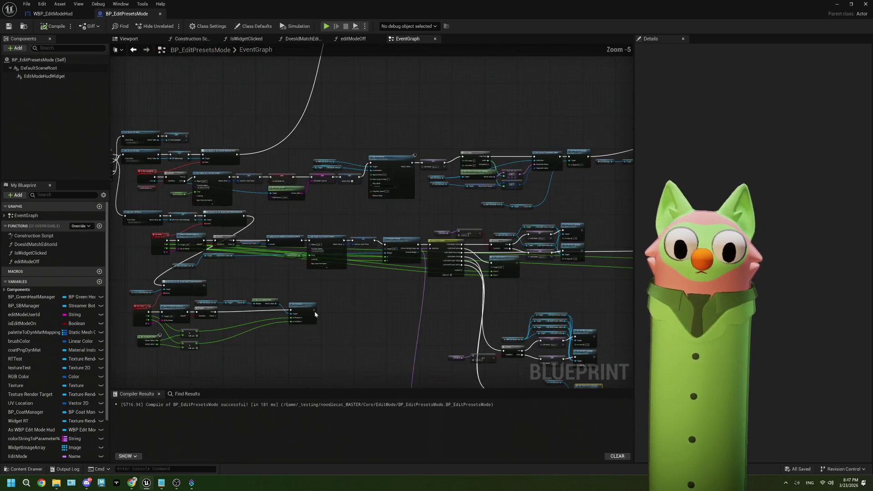
pyautogui.moveTo(429, 181); pyautogui.dragTo(361, 277)
pyautogui.scroll(1, 361, 277)
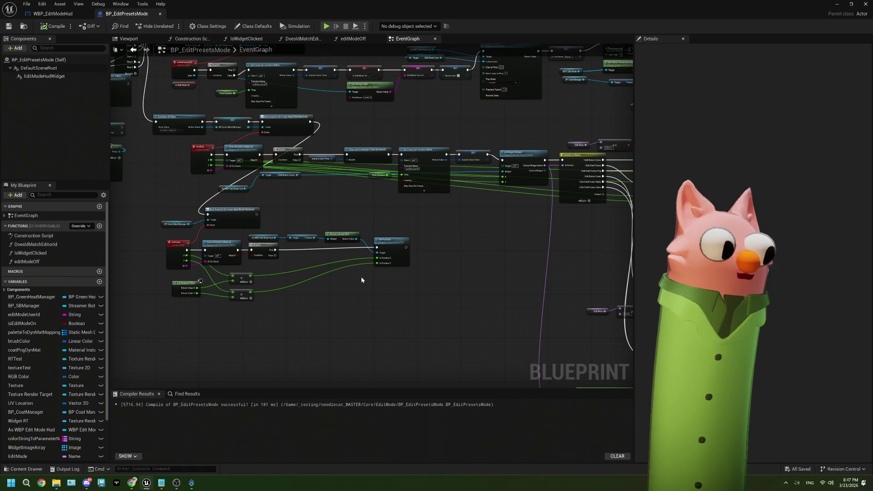
pyautogui.scroll(1, 361, 279)
pyautogui.moveTo(415, 221); pyautogui.dragTo(393, 231)
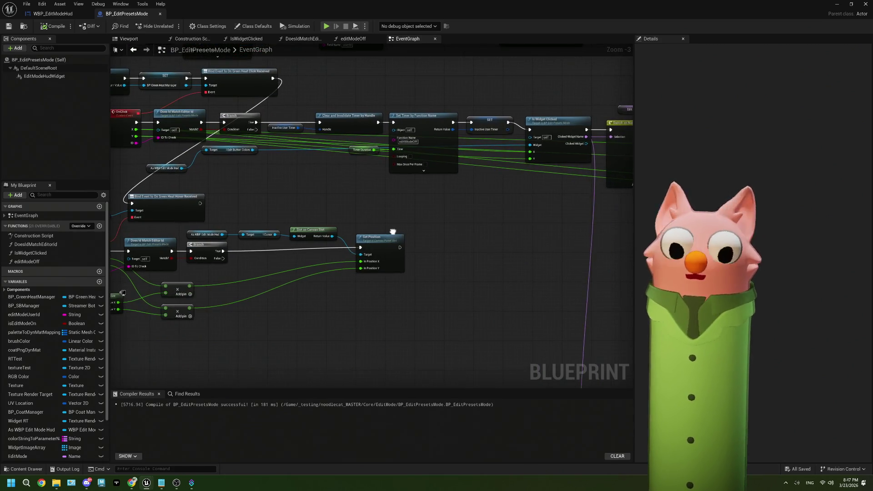
pyautogui.scroll(1, 393, 232)
pyautogui.scroll(-1, 405, 220)
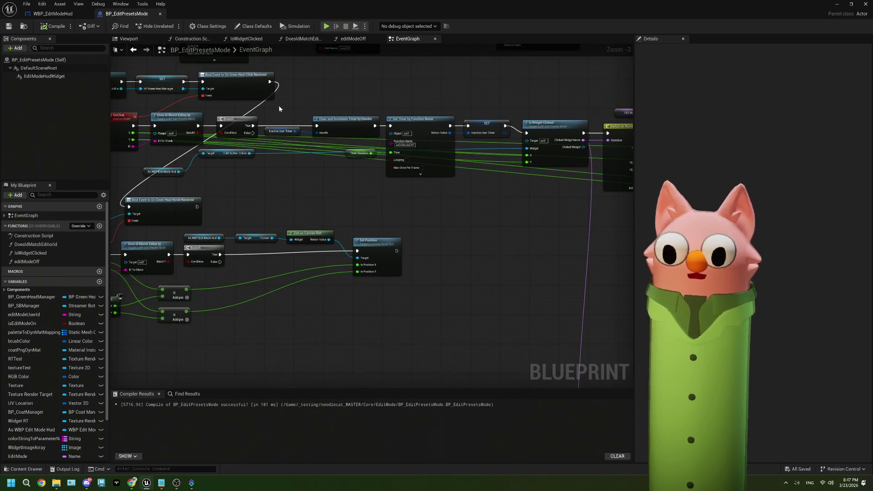
pyautogui.scroll(-3, 436, 136)
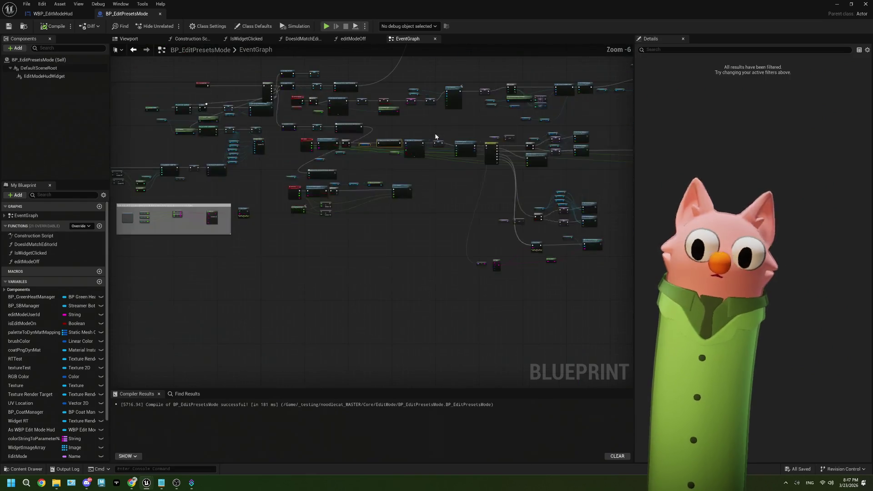
pyautogui.scroll(3, 332, 216)
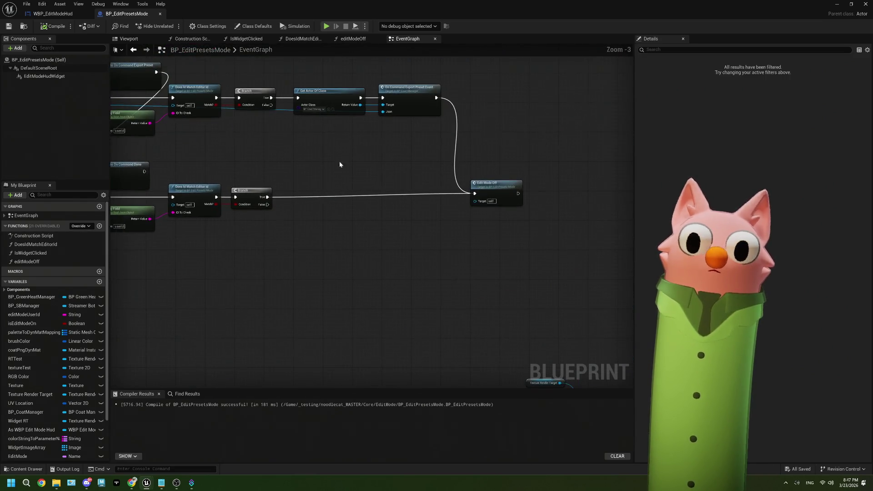
# - Paste a Clear and Invalidate Timer by Handle node and wire it in before Edit Mode Off
pyautogui.scroll(1, 380, 180)
pyautogui.hotkey('ctrl', 'v')
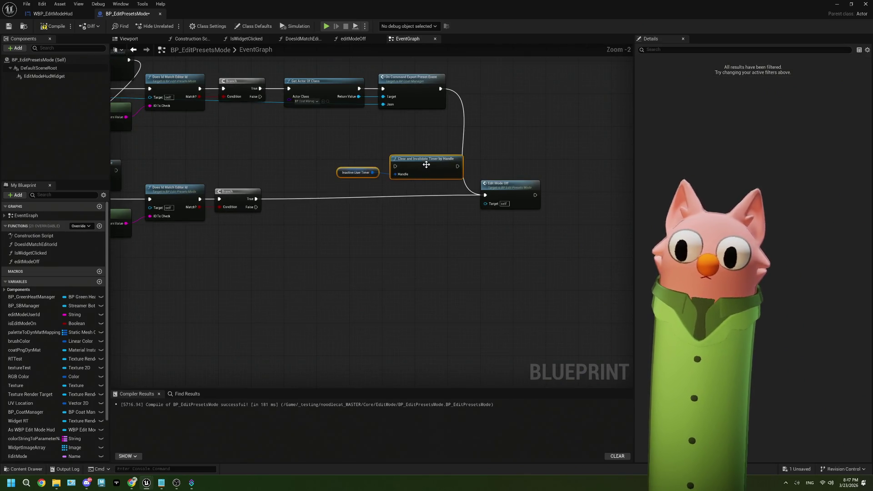
pyautogui.moveTo(426, 165); pyautogui.dragTo(413, 173)
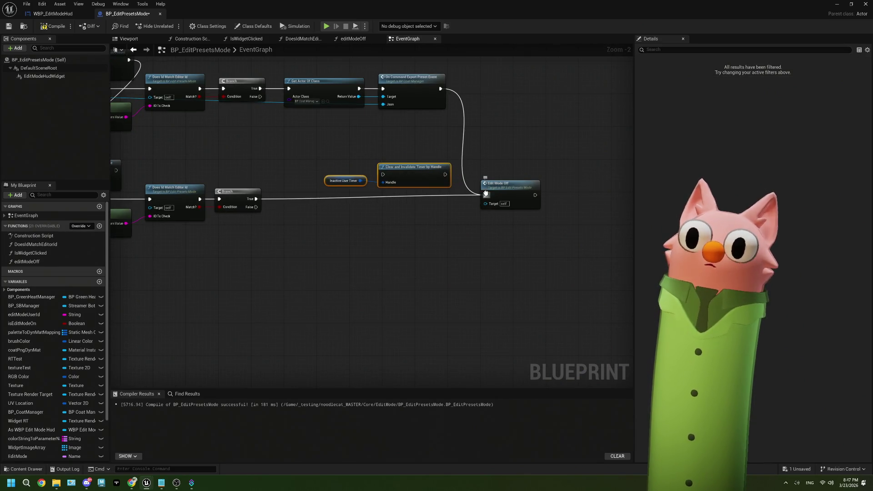
pyautogui.moveTo(486, 195)
pyautogui.mouseDown()
pyautogui.moveTo(370, 182)
pyautogui.moveTo(383, 174)
pyautogui.mouseUp()
pyautogui.moveTo(446, 174); pyautogui.dragTo(485, 195)
pyautogui.moveTo(419, 175); pyautogui.dragTo(439, 195)
# - Align the Inactive User Timer variable with the Handle input, then compile and save the blueprint
pyautogui.click(415, 233)
pyautogui.click(357, 205)
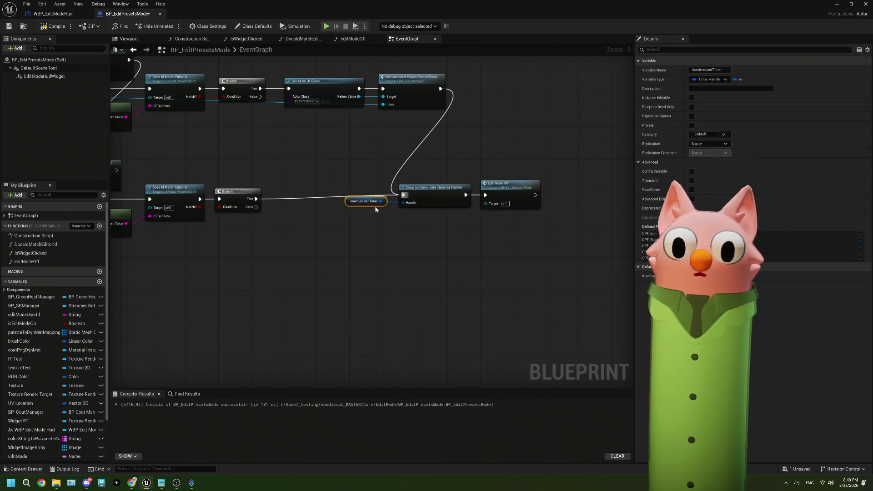
pyautogui.moveTo(375, 208); pyautogui.dragTo(375, 212)
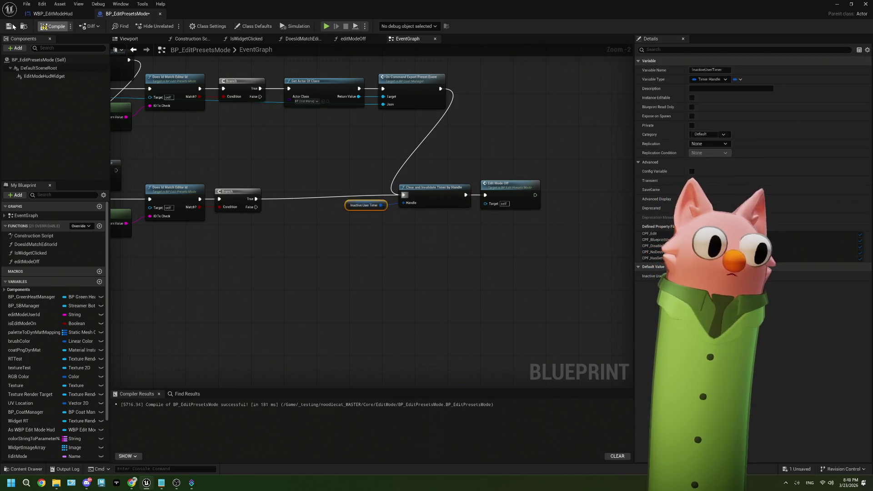
pyautogui.click(10, 26)
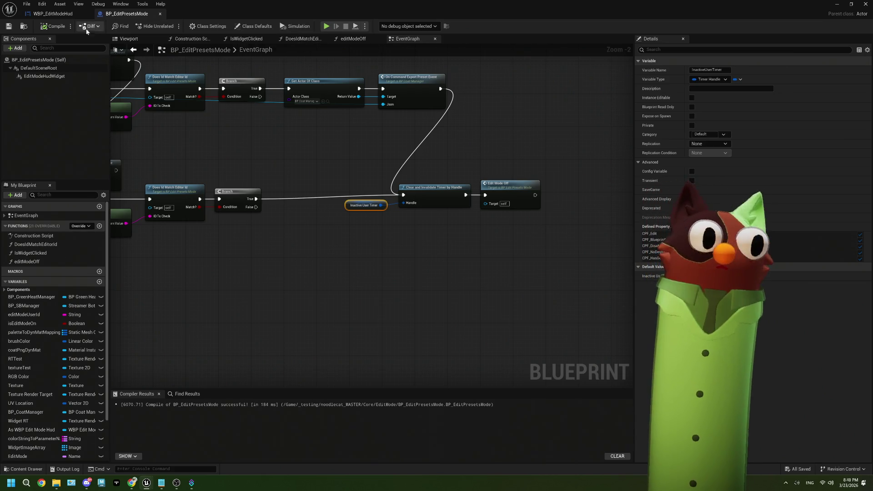
# - Deselect the timer node and switch to the browser's Photopea tab with the cat-face drawing
pyautogui.click(292, 244)
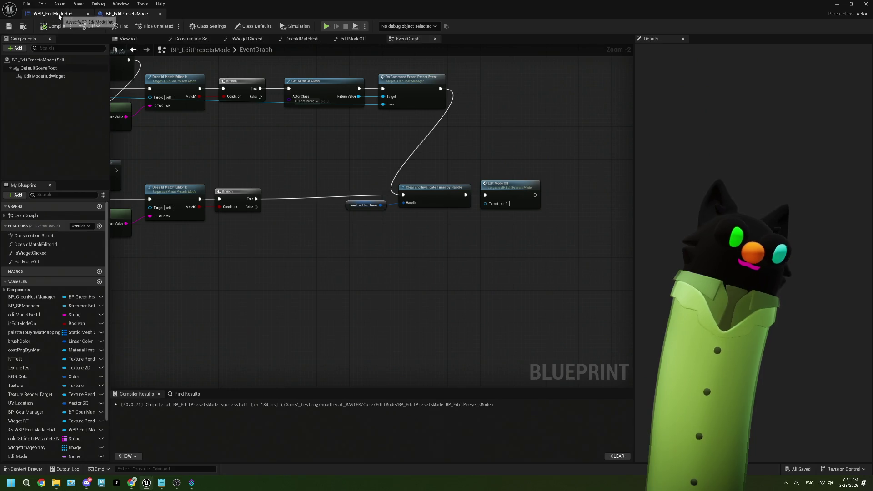
pyautogui.scroll(-4, 354, 255)
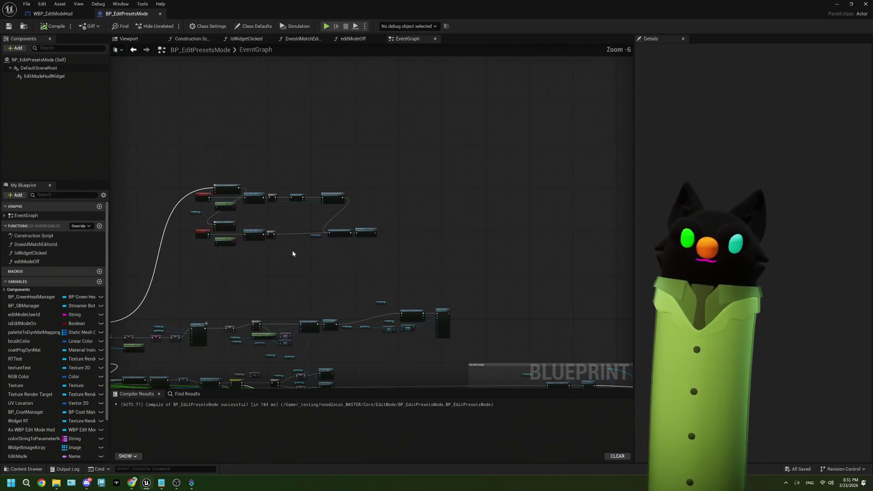
pyautogui.click(131, 482)
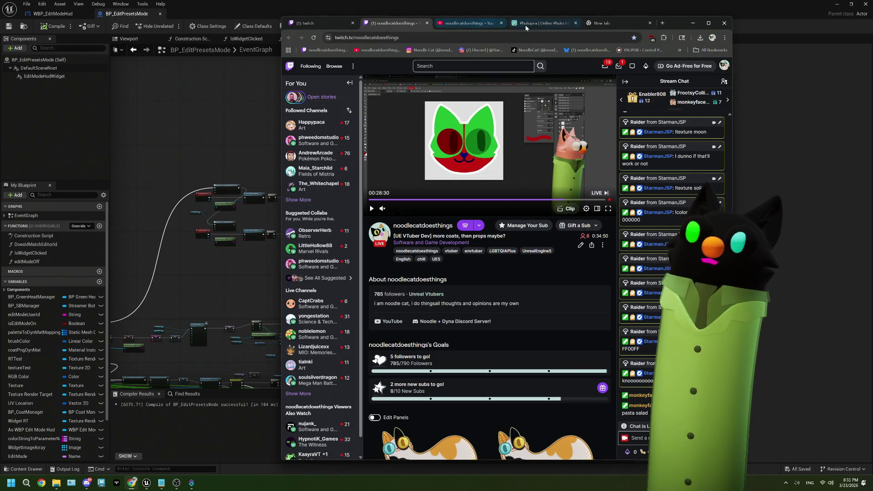
pyautogui.click(526, 27)
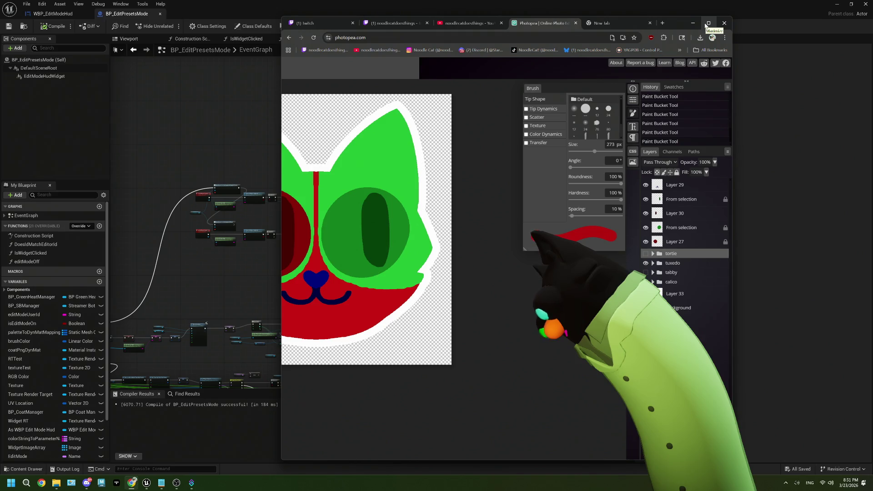
# - Maximize Photopea, then return to Unreal's EditMode folder in the Content Browser
pyautogui.click(708, 23)
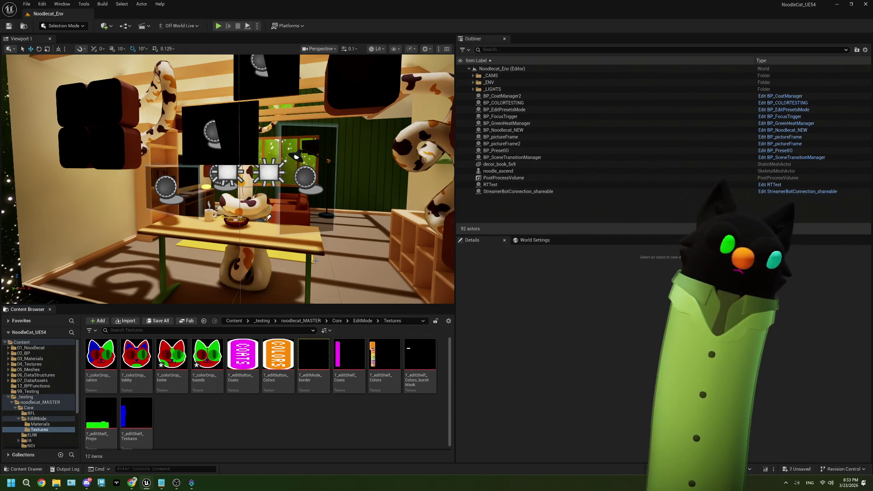
pyautogui.click(367, 321)
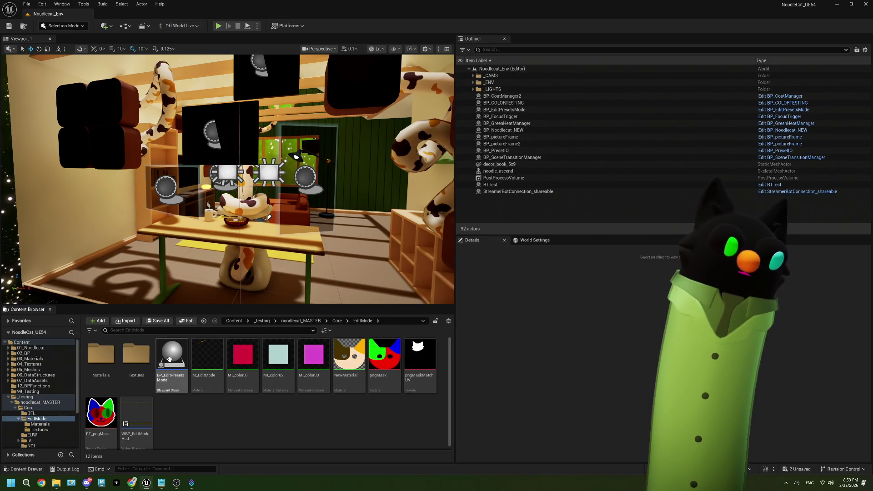
# - Open WBP_EditModeHud and duplicate I_editShelf_Coats_Calico as I_editShelf_Coats_Calico_1
pyautogui.doubleClick(136, 429)
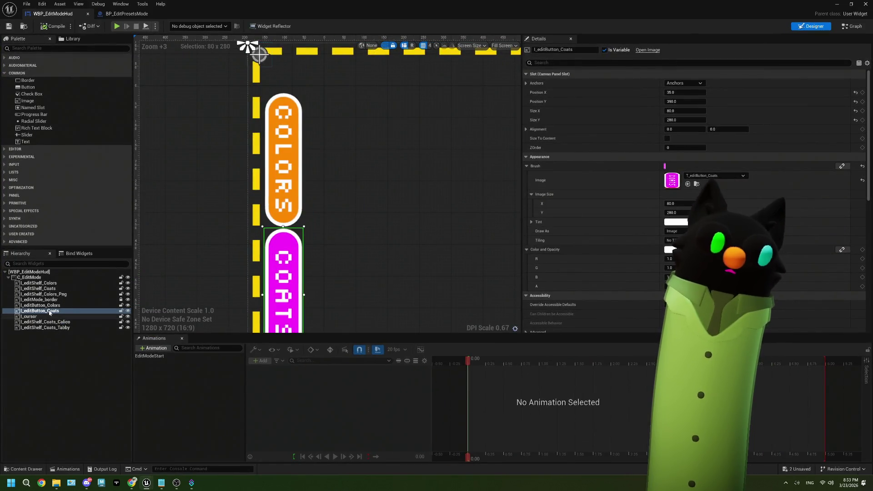
pyautogui.click(73, 322)
pyautogui.keyDown('ctrl'); pyautogui.click(72, 328); pyautogui.keyUp('ctrl')
pyautogui.rightClick(72, 328)
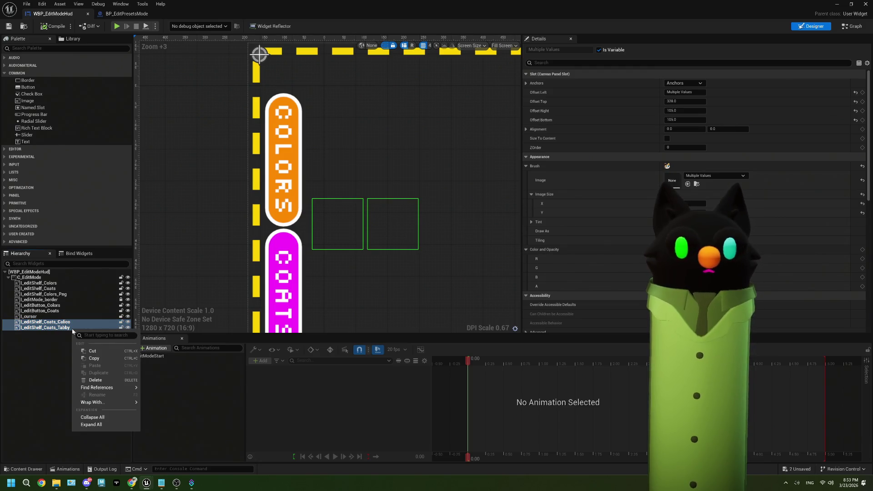
pyautogui.moveTo(105, 387)
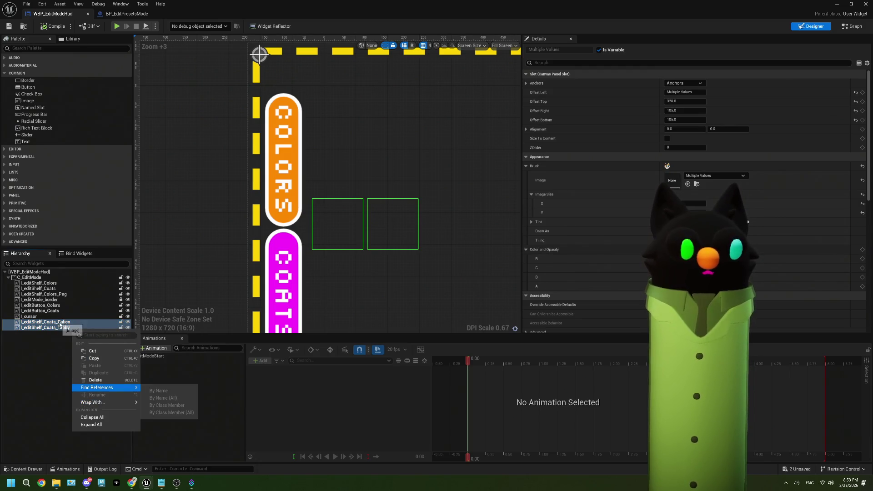
pyautogui.click(59, 323)
pyautogui.rightClick(62, 323)
pyautogui.click(91, 366)
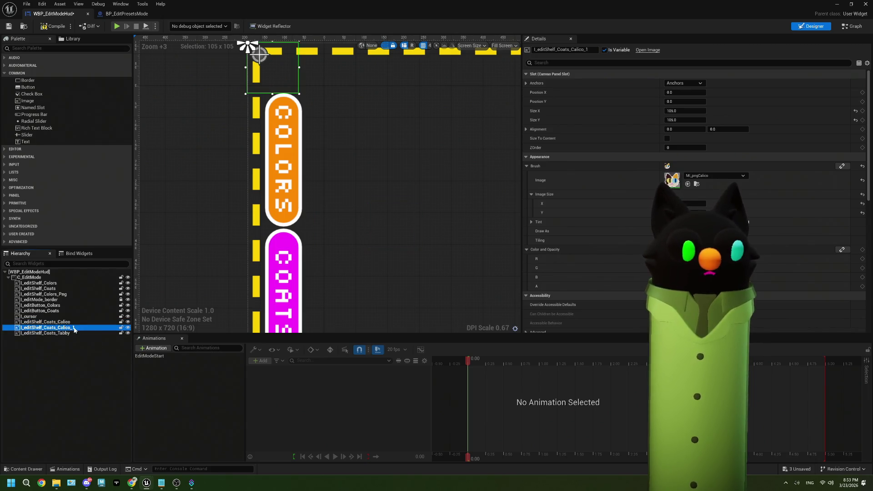
# - Duplicate the Calico image again as Calico_2 and rename Calico_1 to I_editShelf_Coats_Tuxedo
pyautogui.rightClick(74, 328)
pyautogui.click(100, 371)
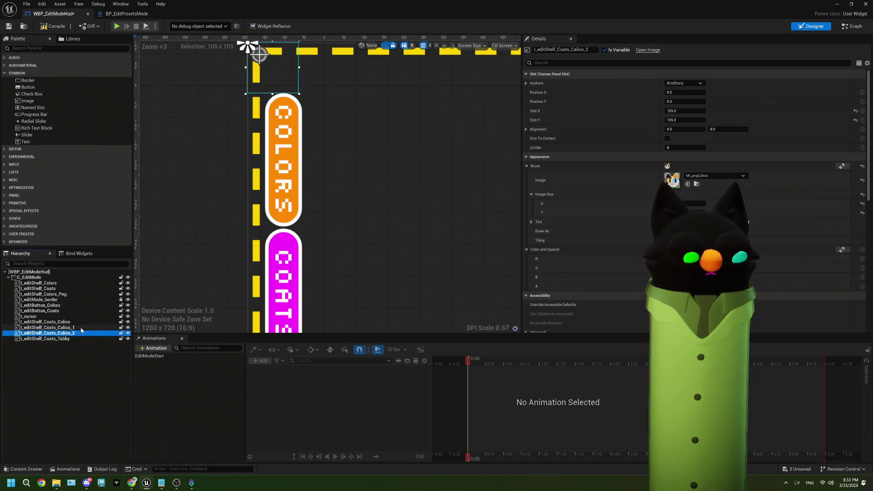
pyautogui.doubleClick(82, 328)
pyautogui.write('Tuxed')
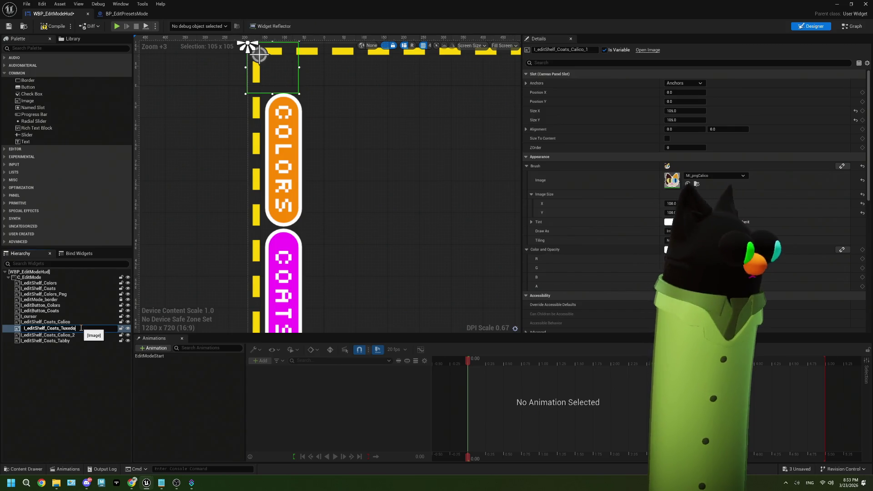
pyautogui.press('Return')
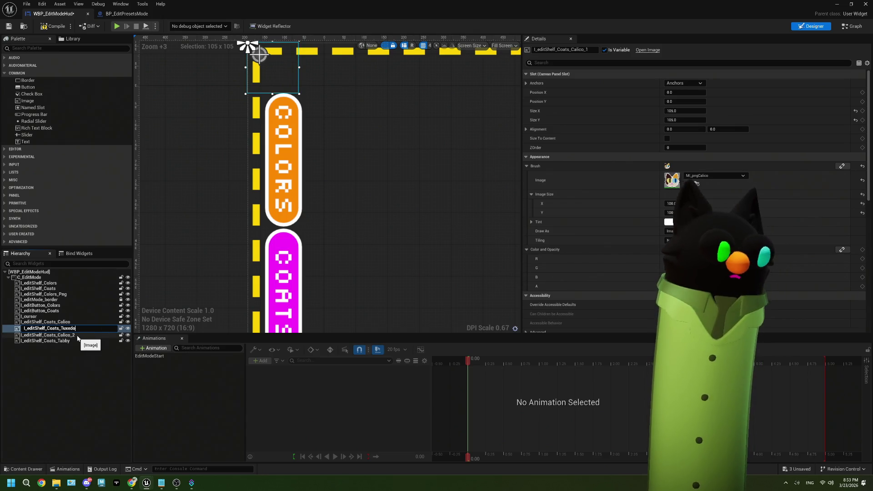
# - Rename the Calico_2 copy to I_editShelf_Coats_Tortie
pyautogui.click(77, 336)
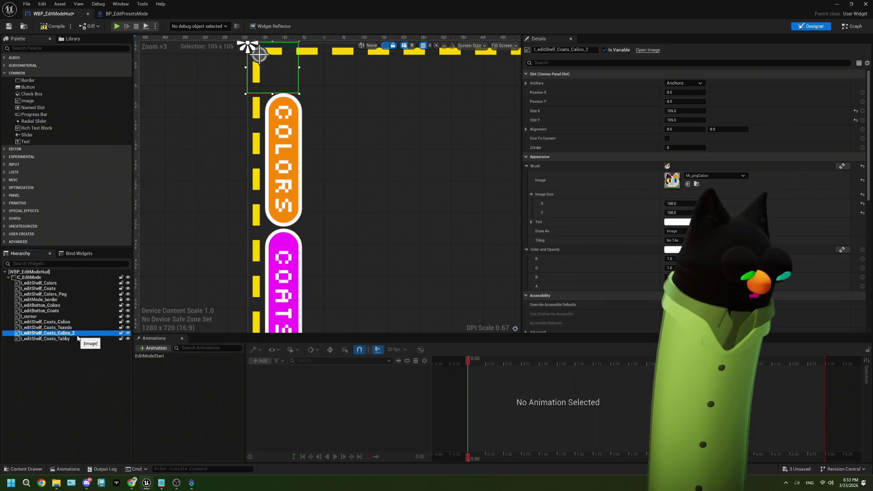
pyautogui.click(78, 334)
pyautogui.write('T')
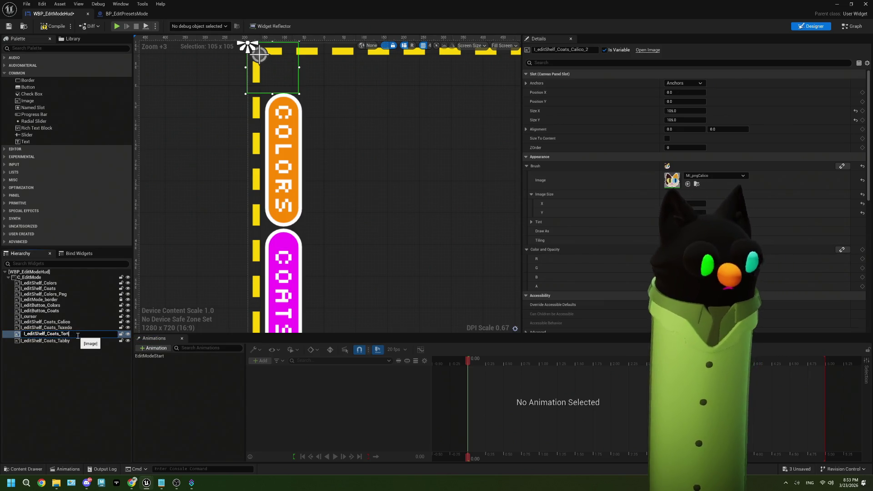
pyautogui.write('ortie')
pyautogui.click(91, 387)
pyautogui.click(67, 327)
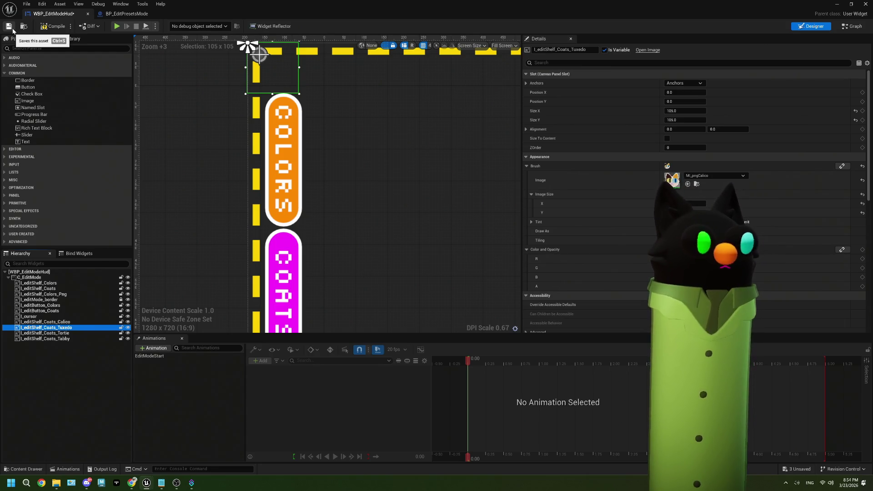
# - Select the Coats panel and its four coat images and raise their Render Opacity to 1.0
pyautogui.scroll(-10, 603, 249)
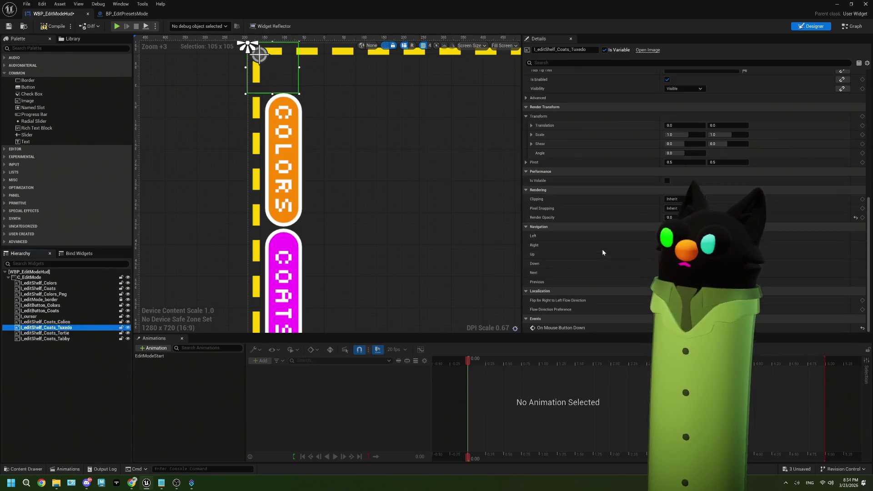
pyautogui.click(72, 322)
pyautogui.keyDown('shift'); pyautogui.click(54, 339); pyautogui.keyUp('shift')
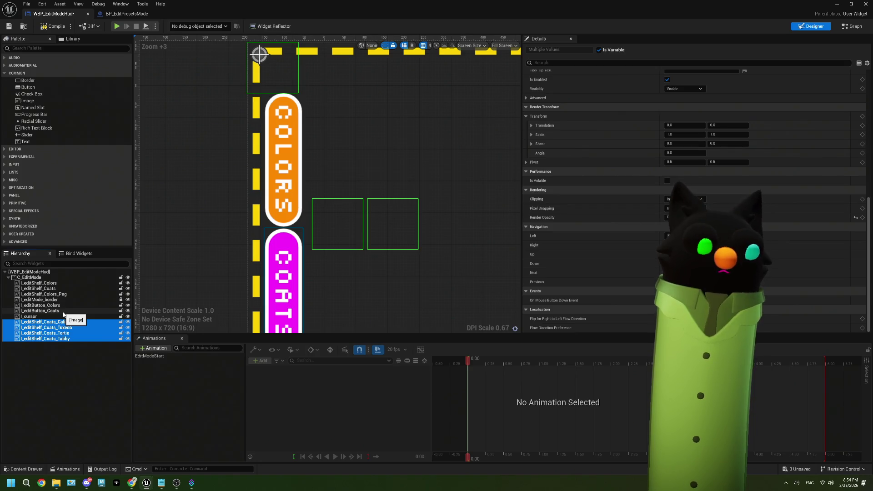
pyautogui.keyDown('ctrl'); pyautogui.click(40, 289); pyautogui.keyUp('ctrl')
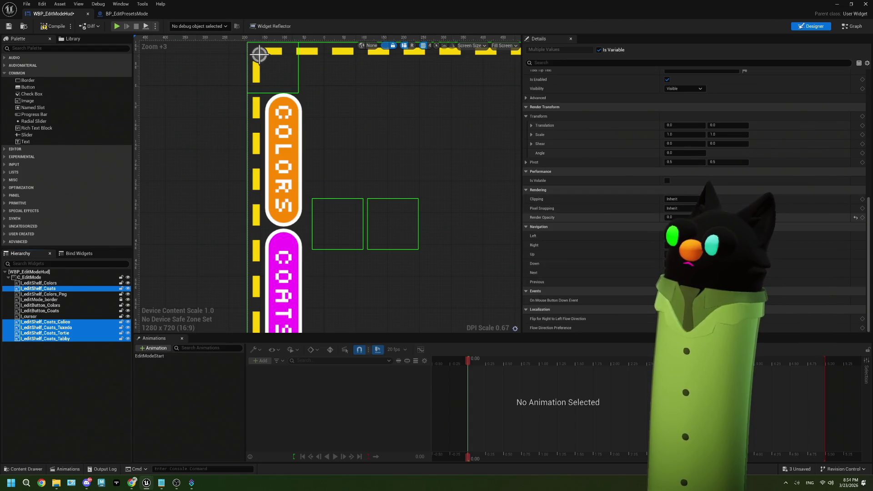
pyautogui.moveTo(677, 218); pyautogui.dragTo(710, 218)
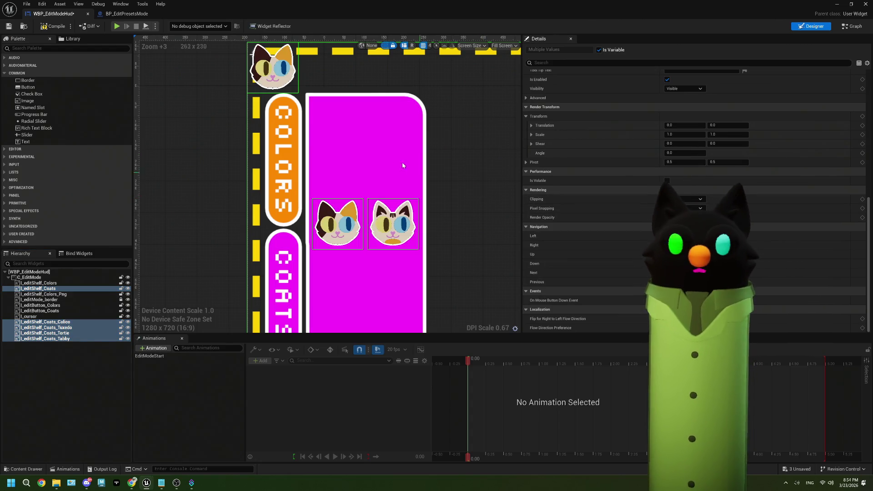
pyautogui.click(64, 333)
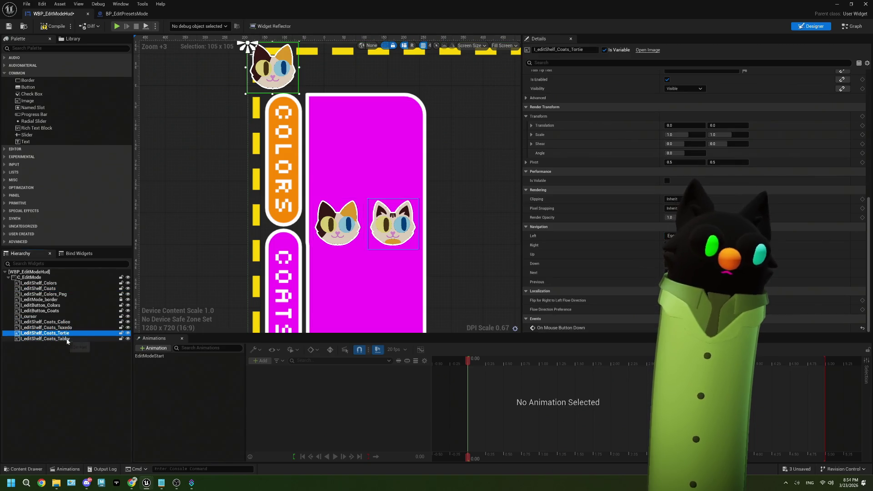
# - Move the Tuxedo and Tortie cat images onto the magenta Coats panel
pyautogui.keyDown('shift'); pyautogui.click(64, 339); pyautogui.keyUp('shift')
pyautogui.moveTo(278, 75); pyautogui.dragTo(429, 312)
pyautogui.hotkey('ctrl', 'z')
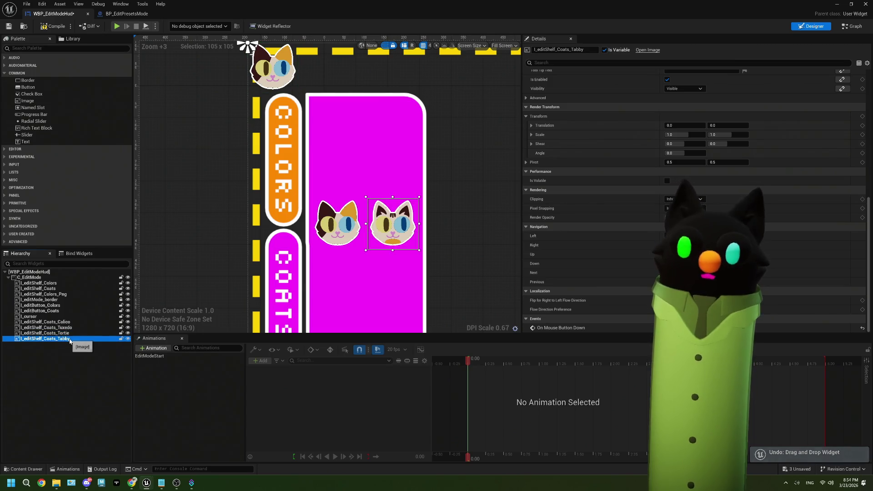
pyautogui.keyDown('ctrl'); pyautogui.click(46, 328); pyautogui.keyUp('ctrl')
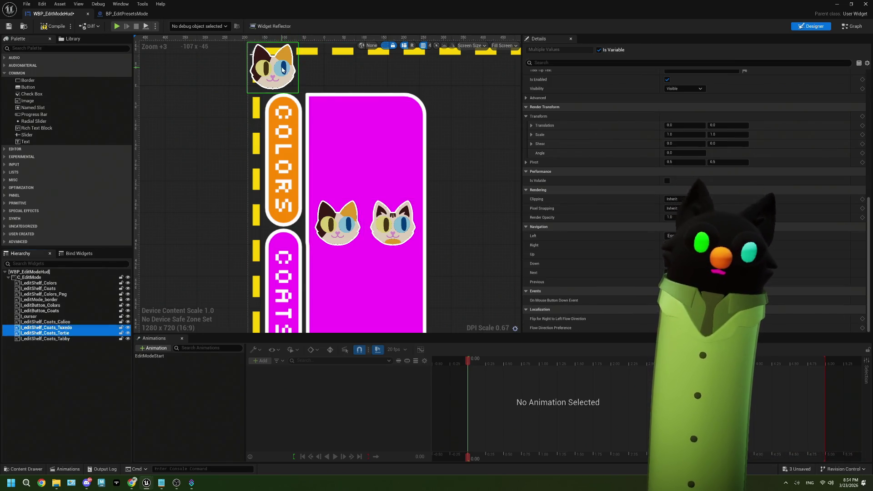
pyautogui.moveTo(298, 76); pyautogui.dragTo(349, 227)
pyautogui.click(358, 238)
pyautogui.scroll(6, 358, 238)
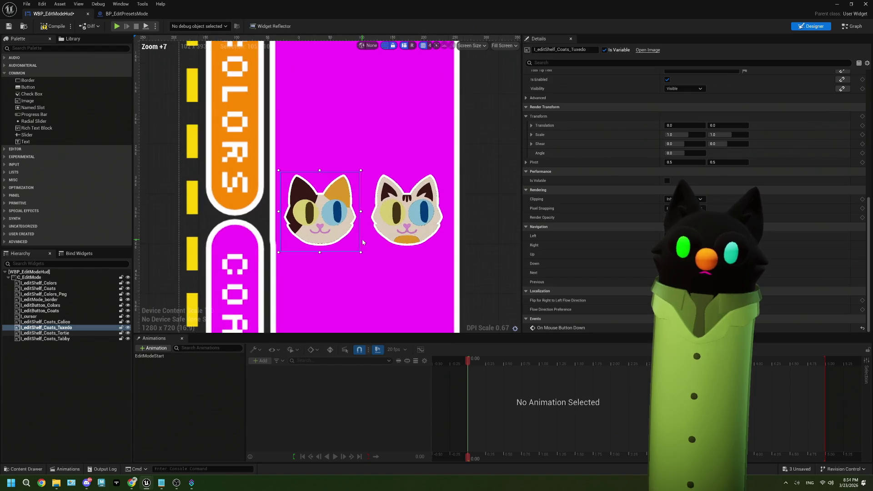
pyautogui.click(296, 229)
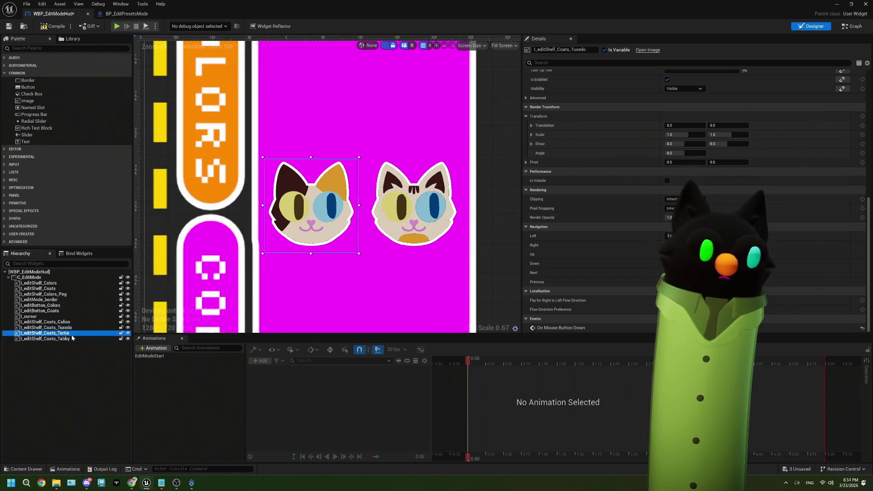
pyautogui.moveTo(296, 230); pyautogui.dragTo(403, 230)
# - Position Tuxedo and Tortie below Calico and Tabby in a two-by-two grid, undoing stray moves
pyautogui.keyDown('ctrl'); pyautogui.click(64, 328); pyautogui.keyUp('ctrl')
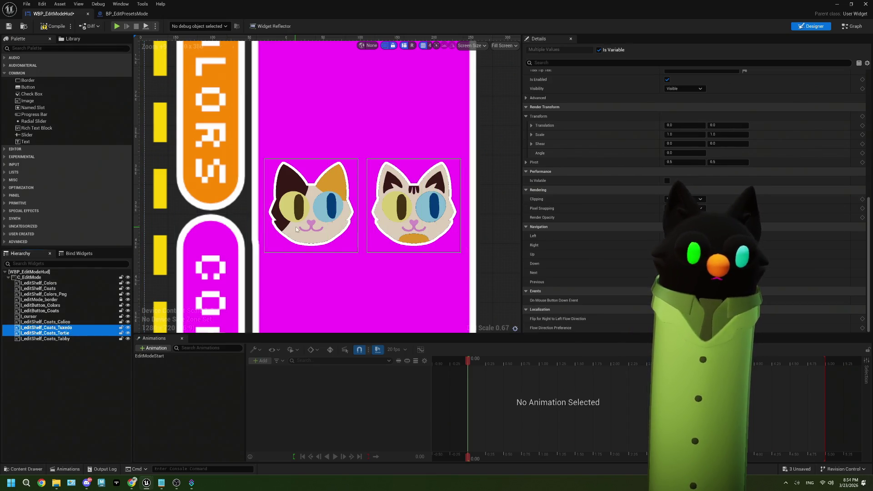
pyautogui.click(45, 333)
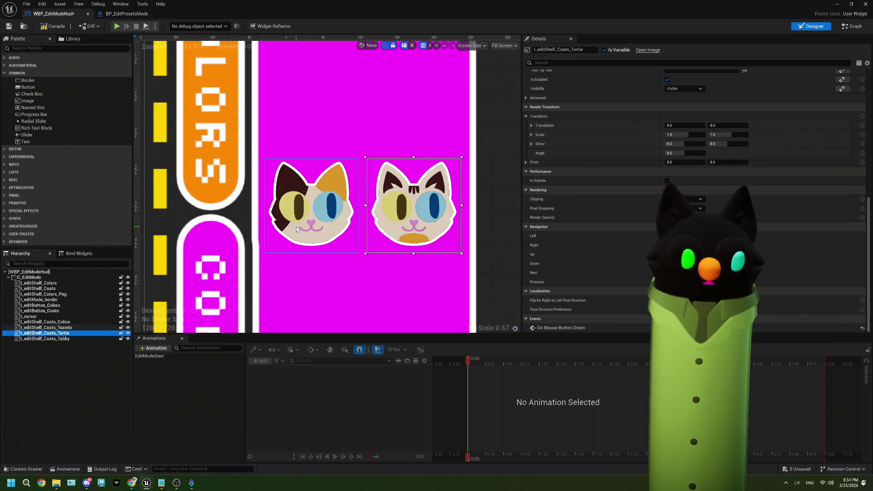
pyautogui.keyDown('ctrl'); pyautogui.click(300, 228); pyautogui.keyUp('ctrl')
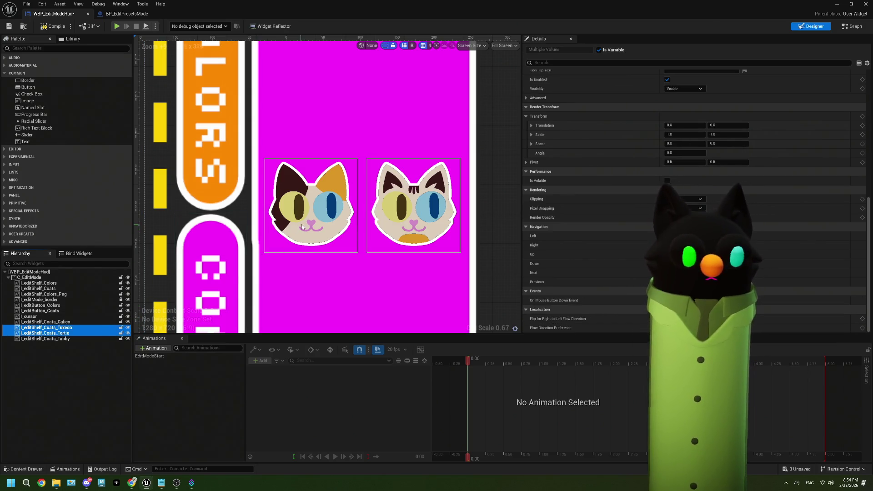
pyautogui.moveTo(302, 227)
pyautogui.mouseDown()
pyautogui.moveTo(314, 304)
pyautogui.moveTo(371, 288)
pyautogui.mouseUp()
pyautogui.scroll(-2, 361, 275)
pyautogui.hotkey('ctrl', 'z')
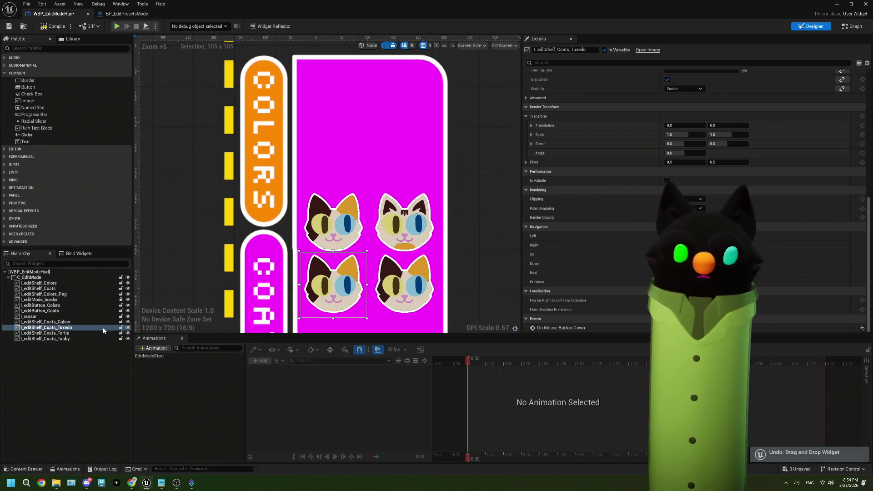
pyautogui.keyDown('ctrl'); pyautogui.click(82, 333); pyautogui.keyUp('ctrl')
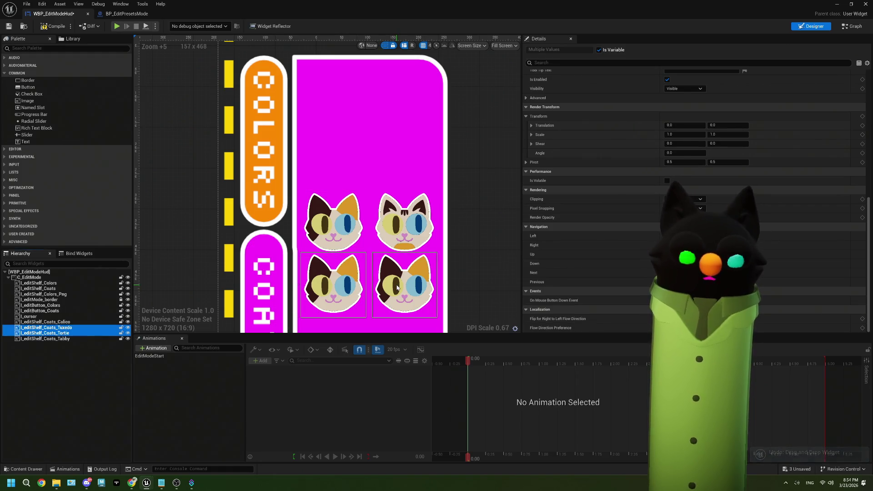
pyautogui.moveTo(397, 288)
pyautogui.mouseDown()
pyautogui.moveTo(406, 296)
pyautogui.moveTo(302, 82)
pyautogui.mouseUp()
pyautogui.keyDown('ctrl'); pyautogui.click(75, 334); pyautogui.keyUp('ctrl')
pyautogui.keyDown('ctrl'); pyautogui.click(75, 334); pyautogui.keyUp('ctrl')
pyautogui.scroll(1, 478, 228)
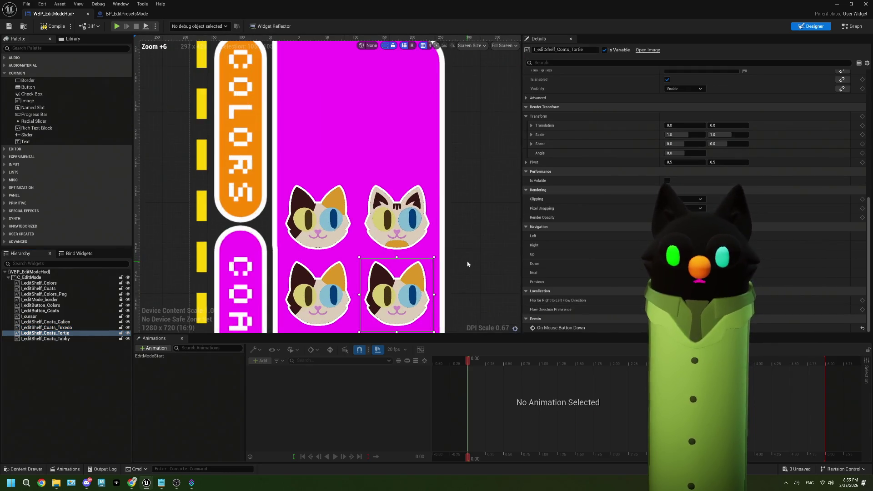
pyautogui.hotkey('ctrl', 'z')
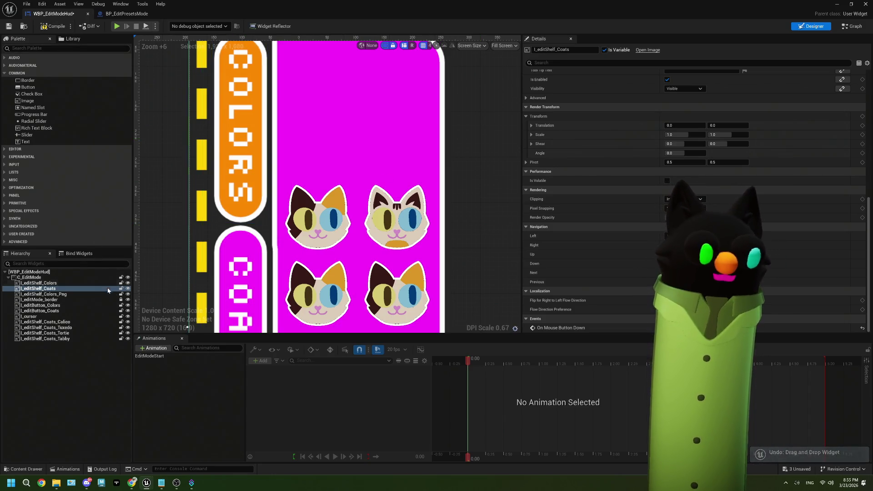
# - Lock the Coats panel, the Colors image and border, and the Colors and Coats buttons
pyautogui.click(121, 286)
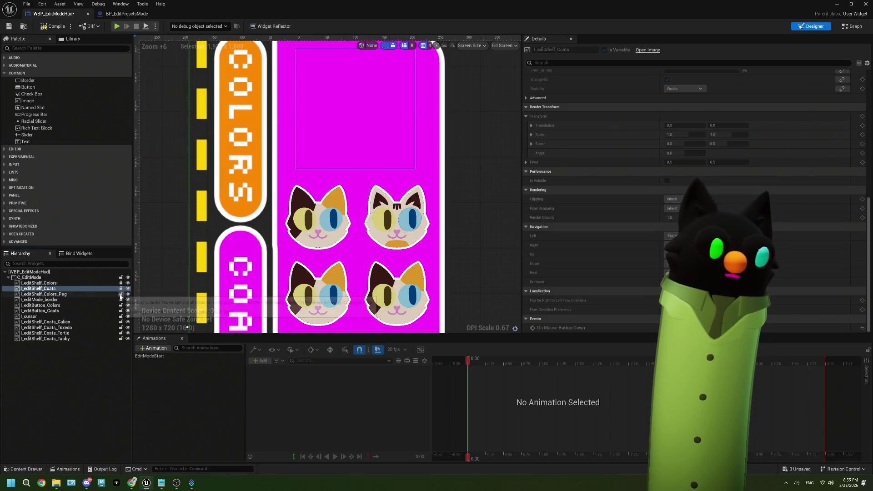
pyautogui.click(121, 294)
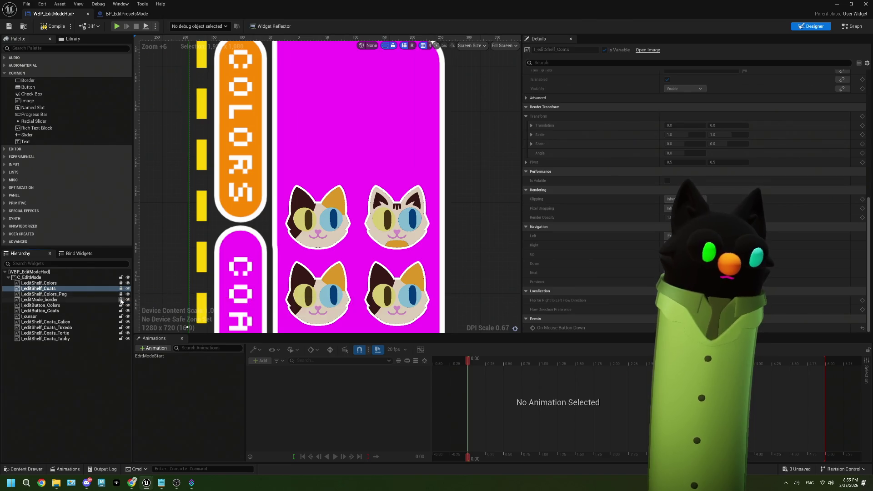
pyautogui.click(121, 300)
pyautogui.click(121, 305)
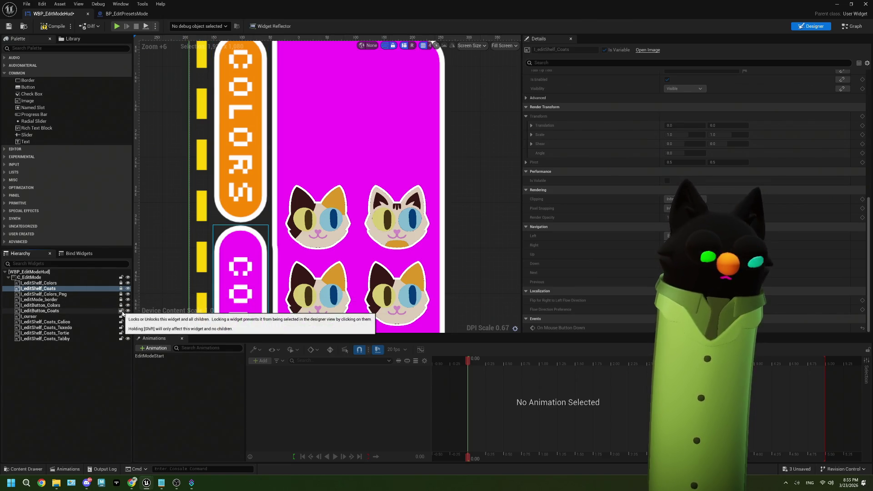
pyautogui.click(121, 310)
# - Lock the four cat coat images against canvas selection
pyautogui.click(121, 321)
pyautogui.click(121, 328)
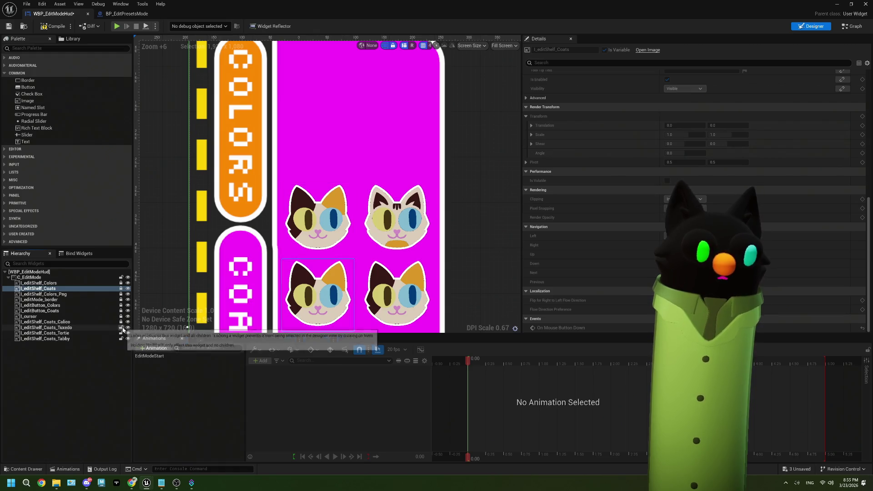
pyautogui.click(121, 333)
pyautogui.click(121, 338)
pyautogui.scroll(-5, 367, 282)
pyautogui.scroll(3, 367, 283)
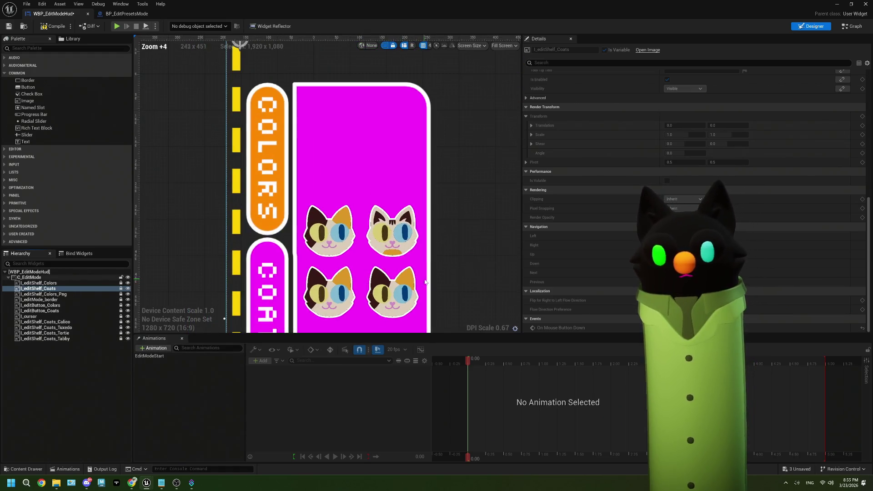
# - Save the WBP_EditModeHud widget blueprint and select the Tortie cat image
pyautogui.click(10, 27)
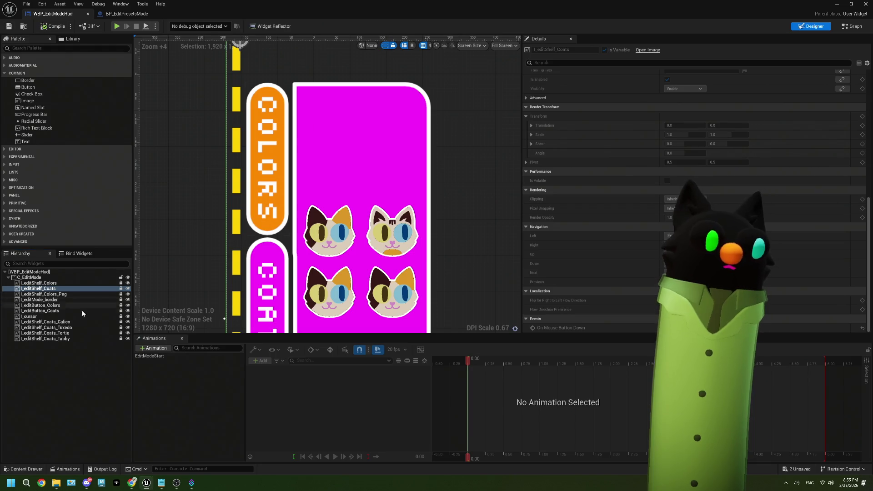
pyautogui.click(68, 333)
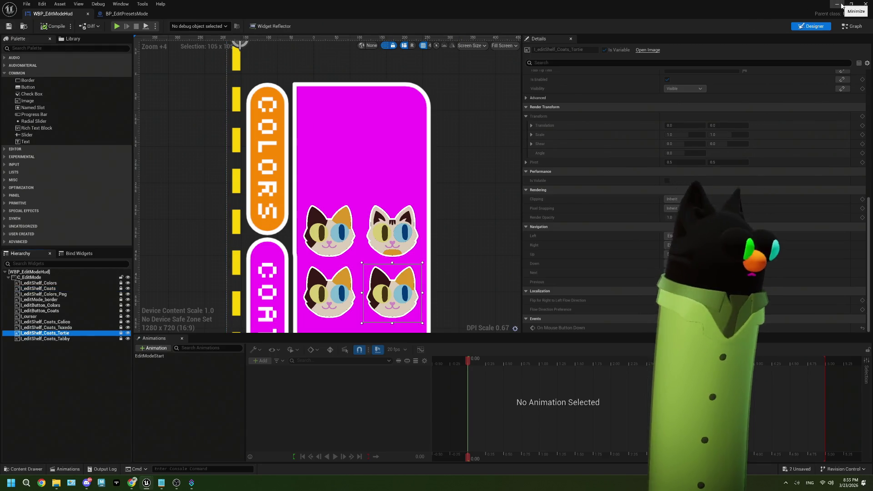
pyautogui.click(838, 4)
# - Duplicate the Calico and Tabby material instances in the Materials folder
pyautogui.doubleClick(100, 355)
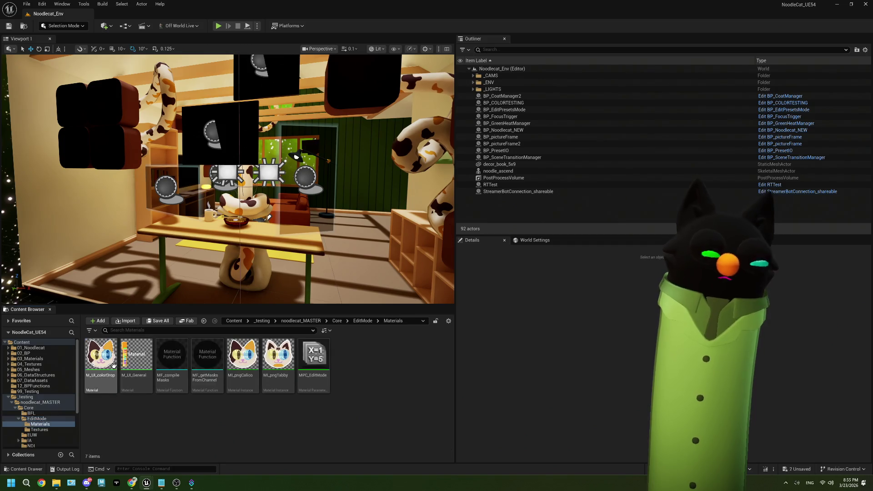
pyautogui.click(277, 357)
pyautogui.keyDown('ctrl'); pyautogui.click(242, 357); pyautogui.keyUp('ctrl')
pyautogui.rightClick(256, 366)
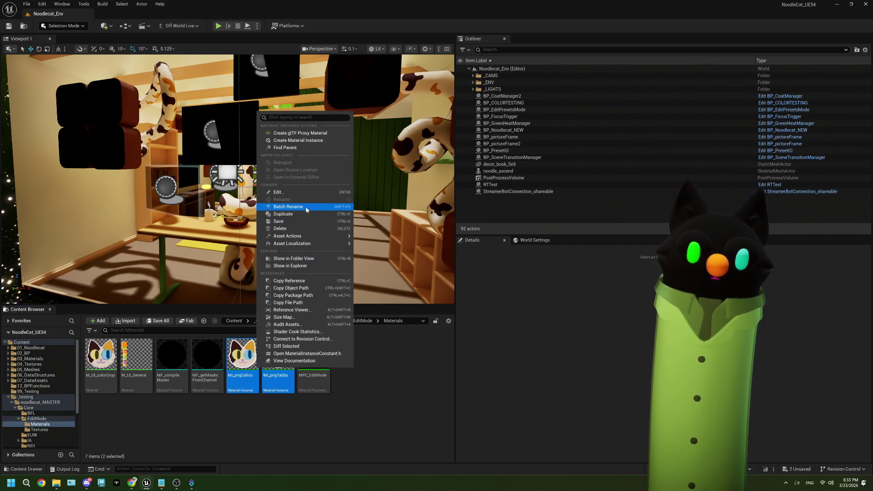
pyautogui.click(283, 214)
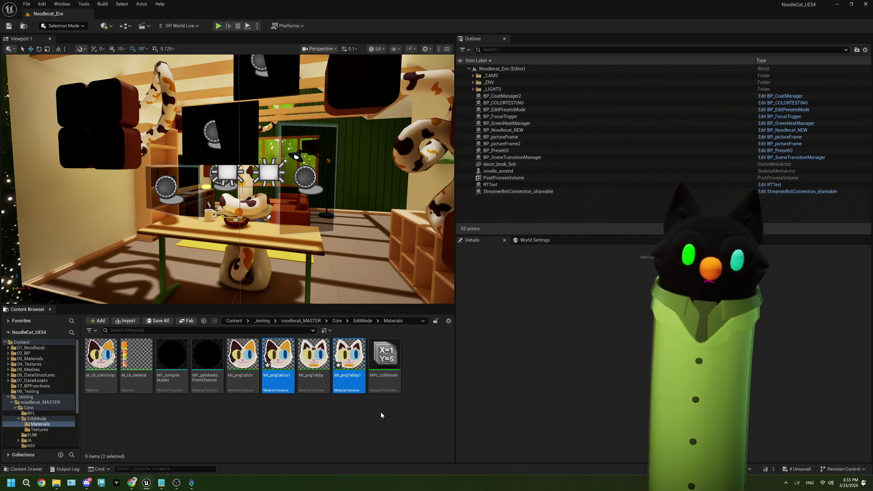
# - Rename the copies to MI_pngTortie and MI_pngTuxedo, then open MI_pngTortie
pyautogui.click(282, 384)
pyautogui.press('F2')
pyautogui.write('Tor')
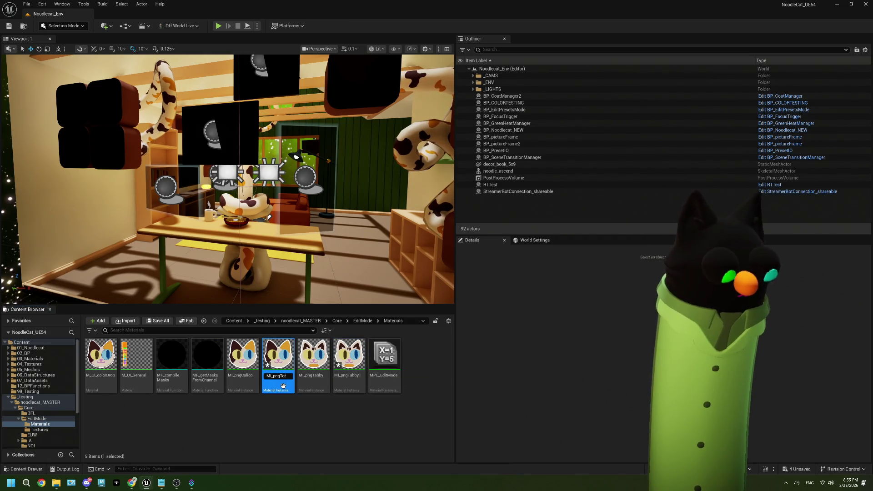
pyautogui.write('tie')
pyautogui.press('Return')
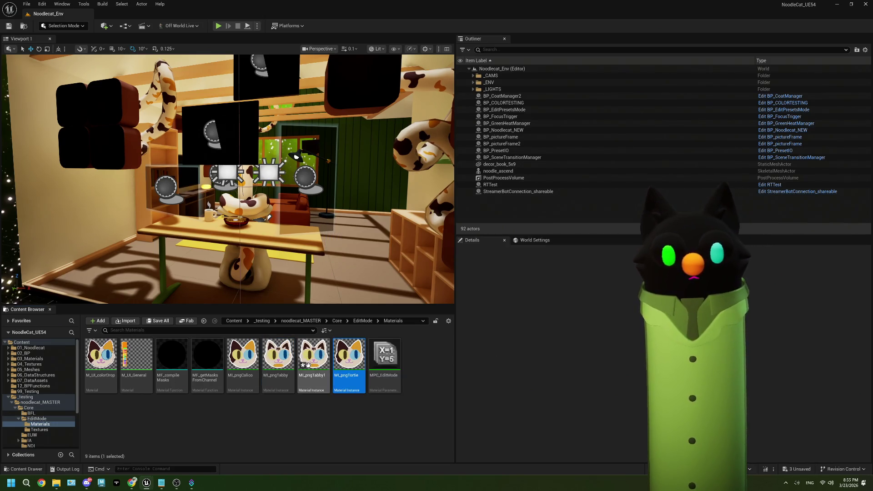
pyautogui.click(311, 381)
pyautogui.press('F2')
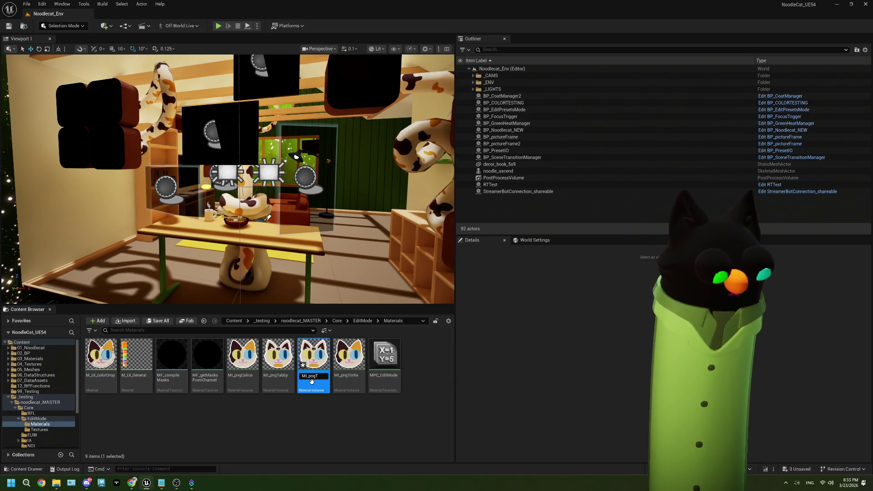
pyautogui.write('uxedo')
pyautogui.press('Return')
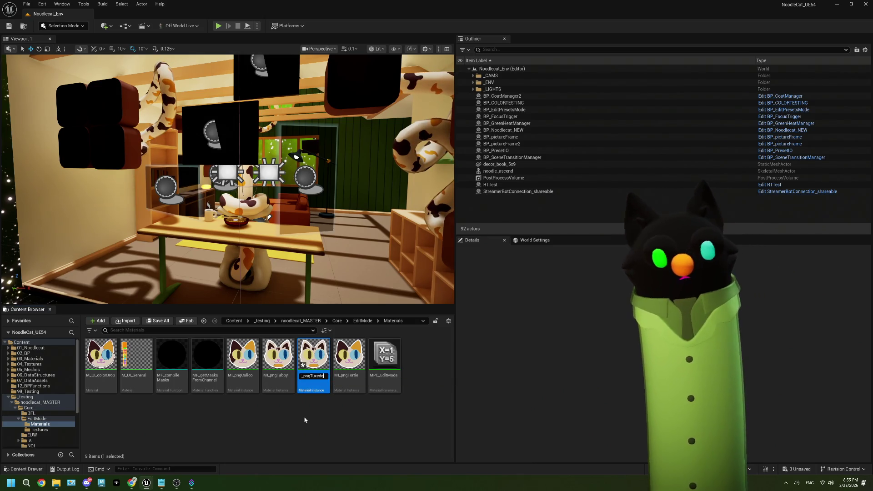
pyautogui.doubleClick(326, 355)
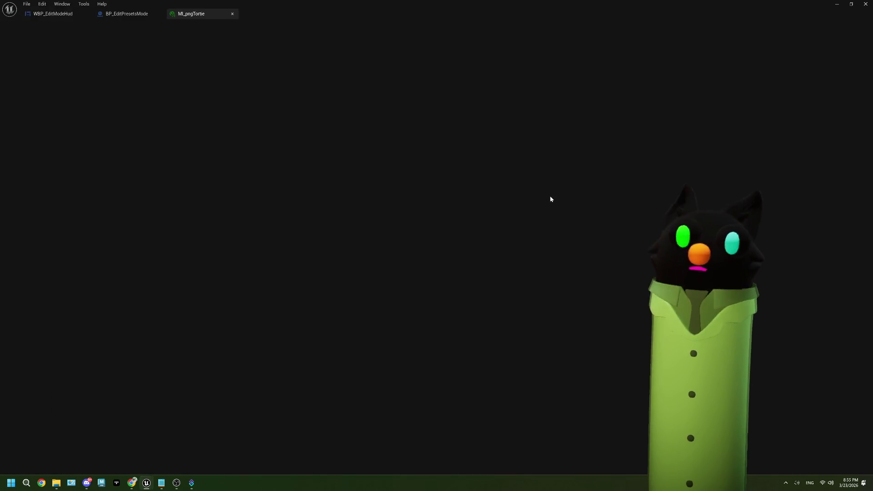
# - Set MI_pngTortie's coat texture to T_colorDrop_tortie and save it
pyautogui.click(654, 81)
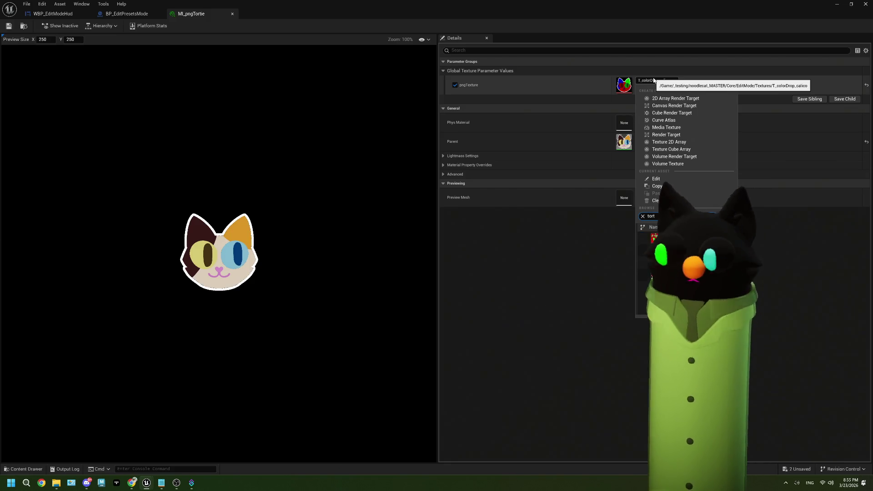
pyautogui.click(662, 238)
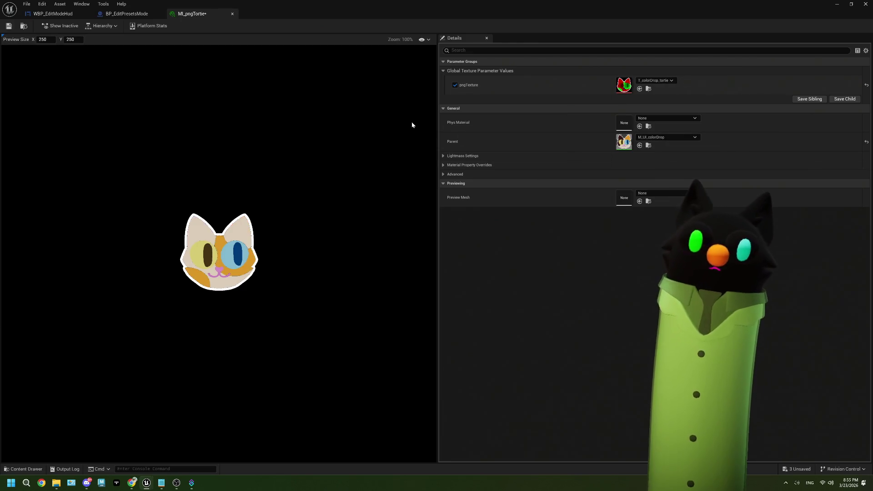
pyautogui.click(14, 30)
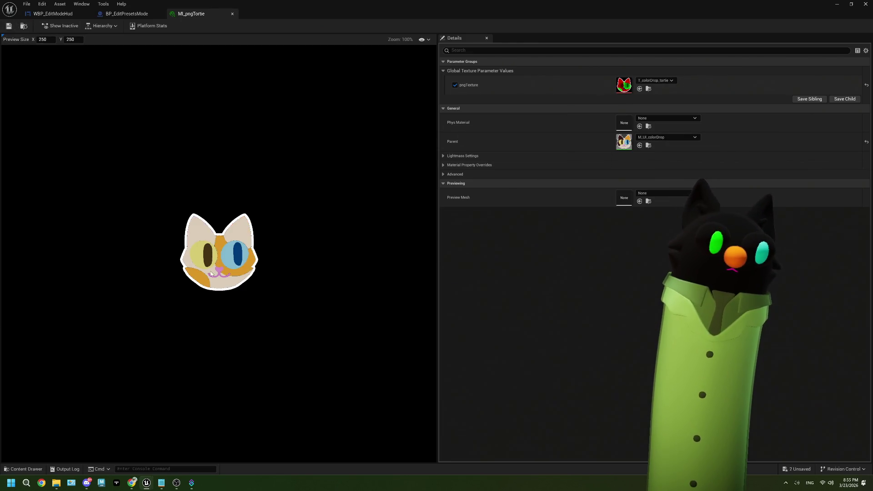
pyautogui.scroll(3, 232, 285)
pyautogui.scroll(4, 232, 285)
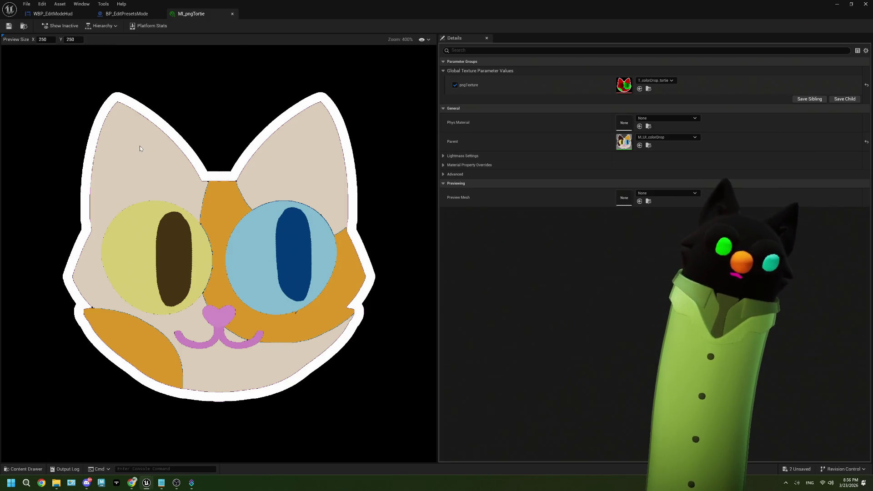
# - Save again and close the MI_pngTortie editor tab
pyautogui.click(127, 13)
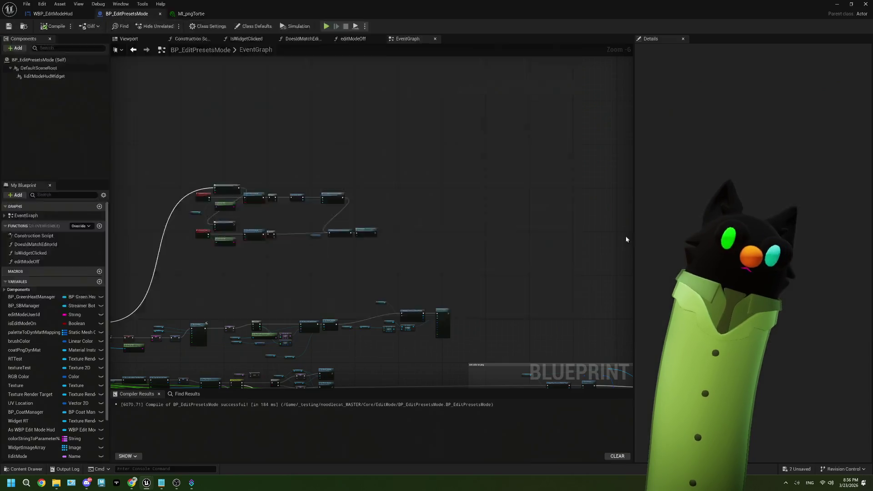
pyautogui.click(190, 14)
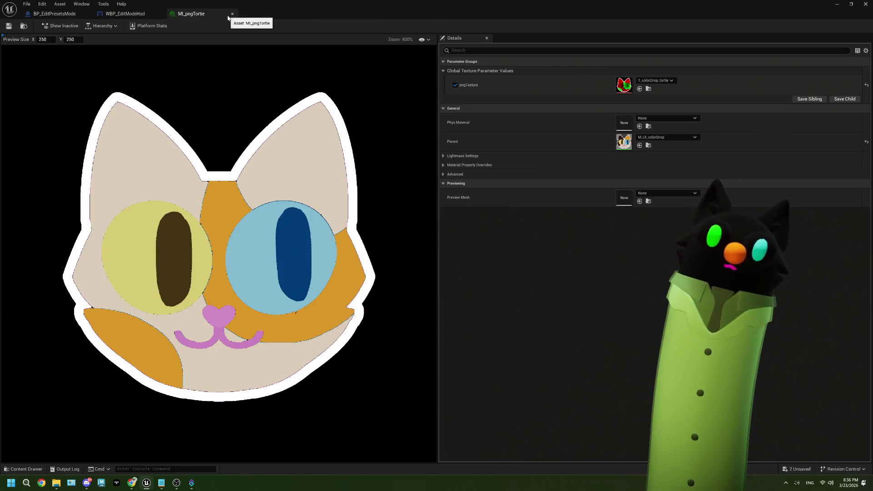
pyautogui.click(9, 26)
pyautogui.click(233, 14)
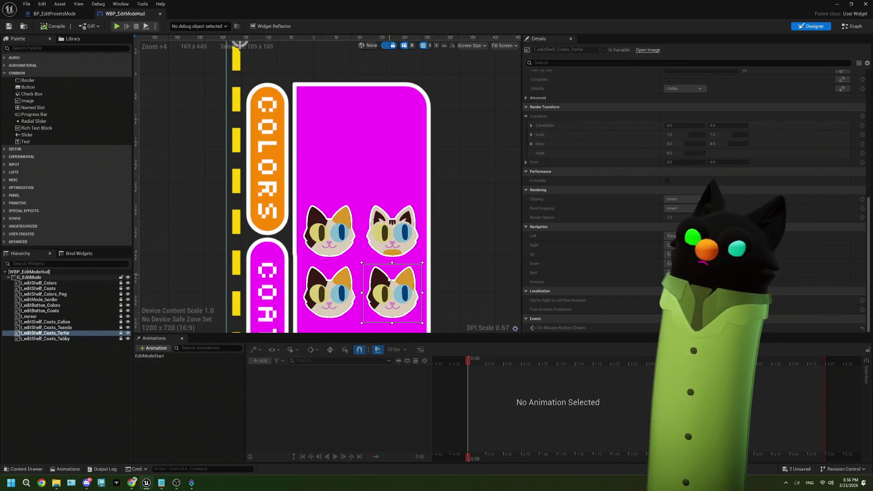
# - Set the Tortie slot's Brush Image to MI_pngTortie and compile the widget
pyautogui.click(335, 291)
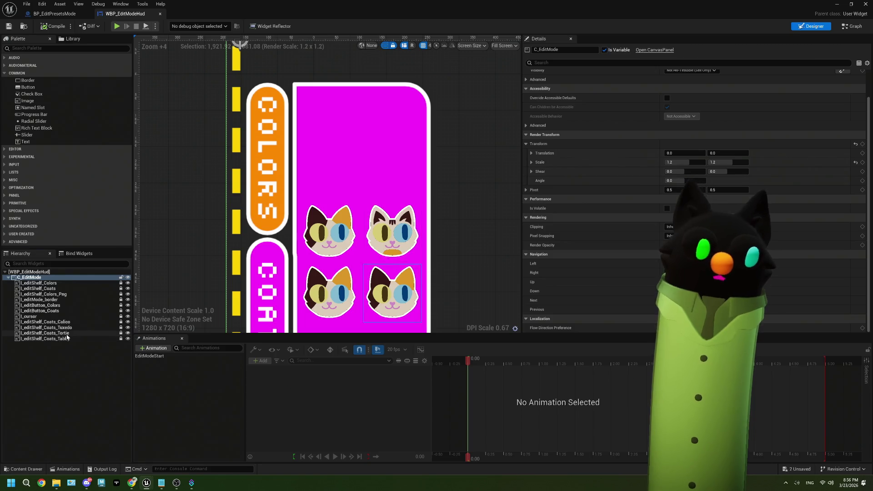
pyautogui.click(46, 333)
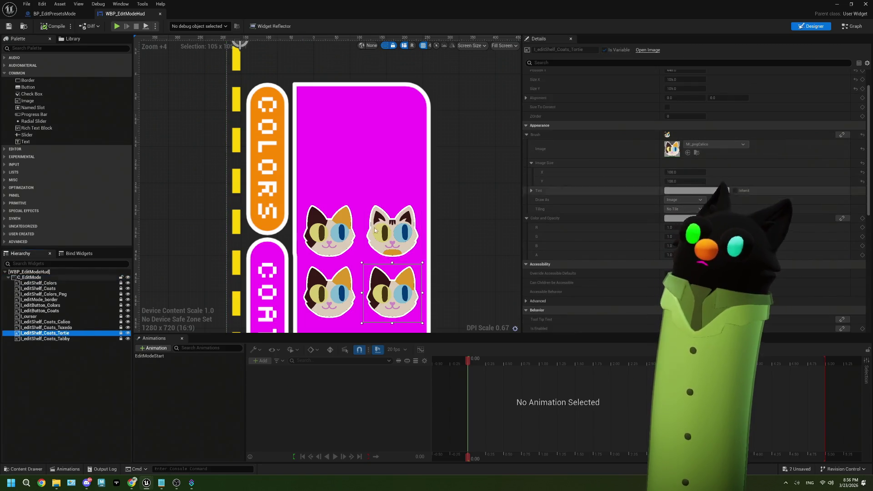
pyautogui.click(704, 144)
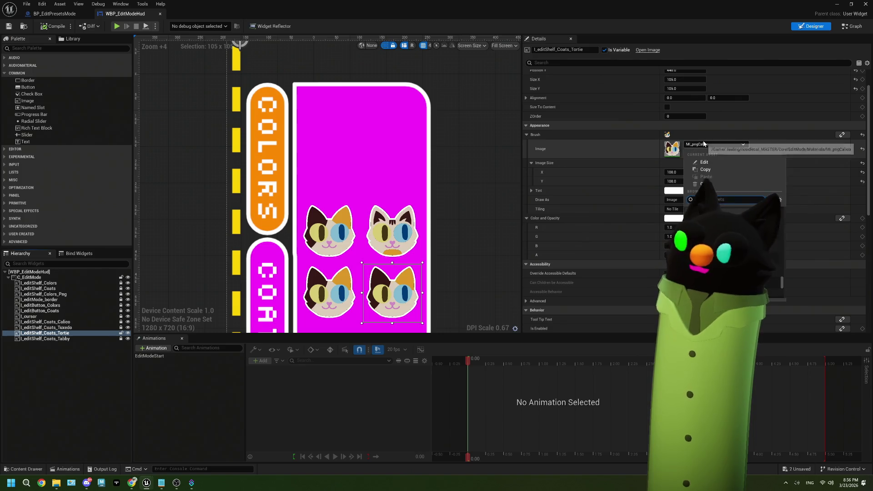
pyautogui.write('tor')
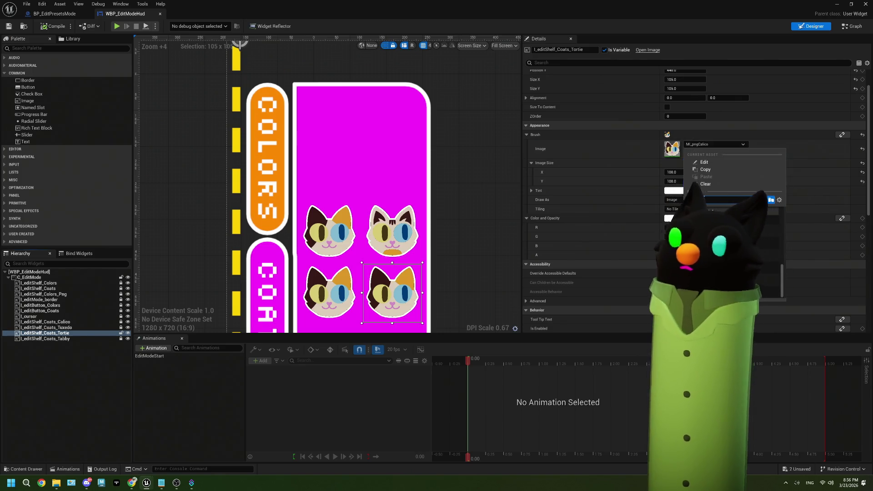
pyautogui.write('tie')
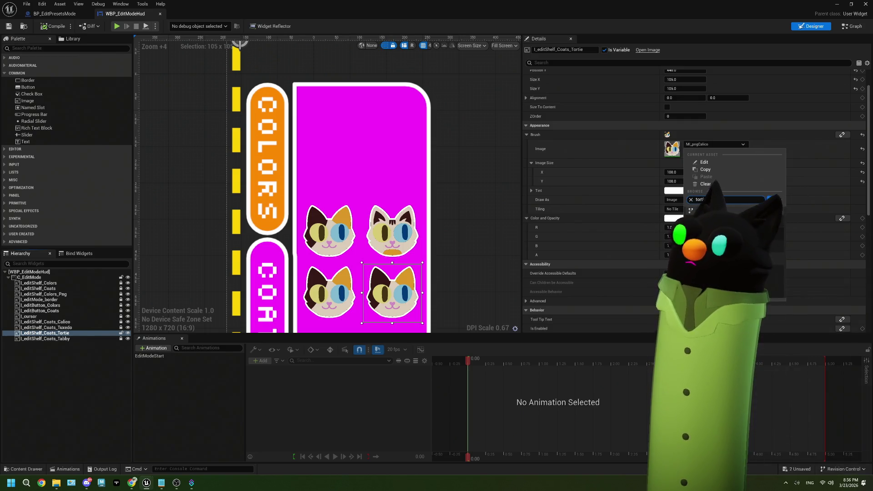
pyautogui.click(709, 218)
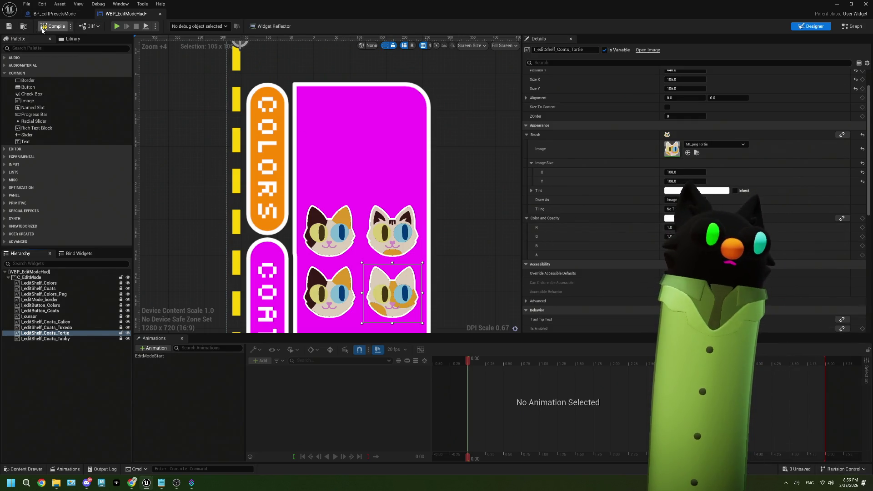
pyautogui.click(9, 26)
# - Set the Tuxedo slot's Brush Image to MI_pngTuxedo
pyautogui.click(45, 327)
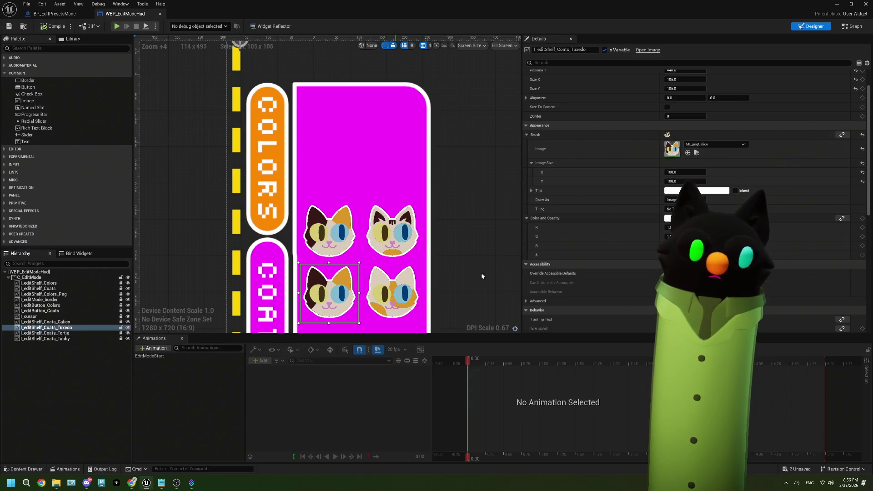
pyautogui.click(702, 146)
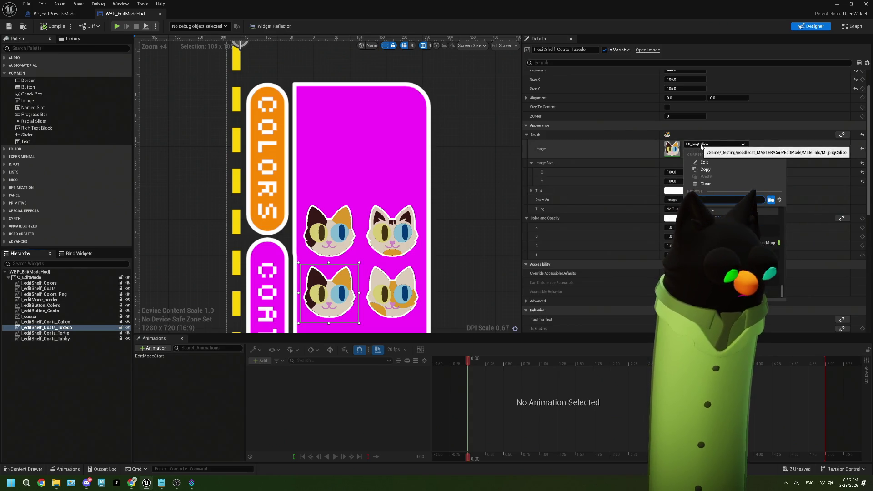
pyautogui.write('tux')
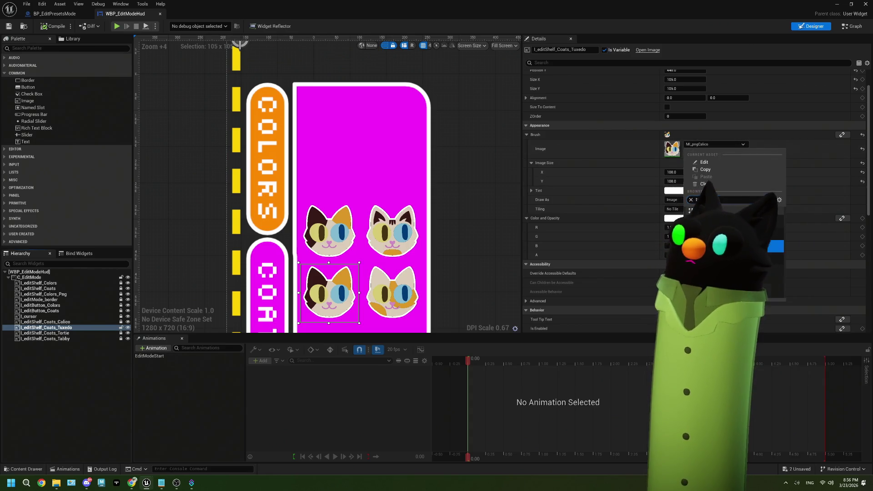
pyautogui.press('Return')
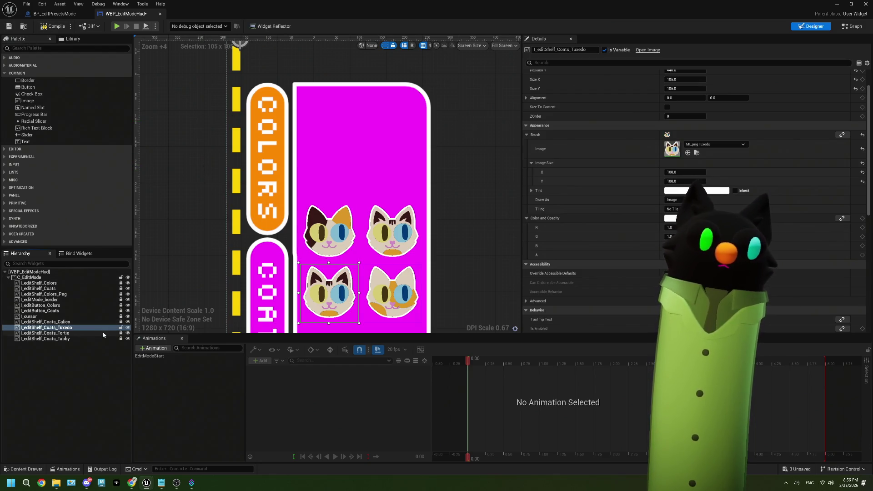
pyautogui.click(121, 328)
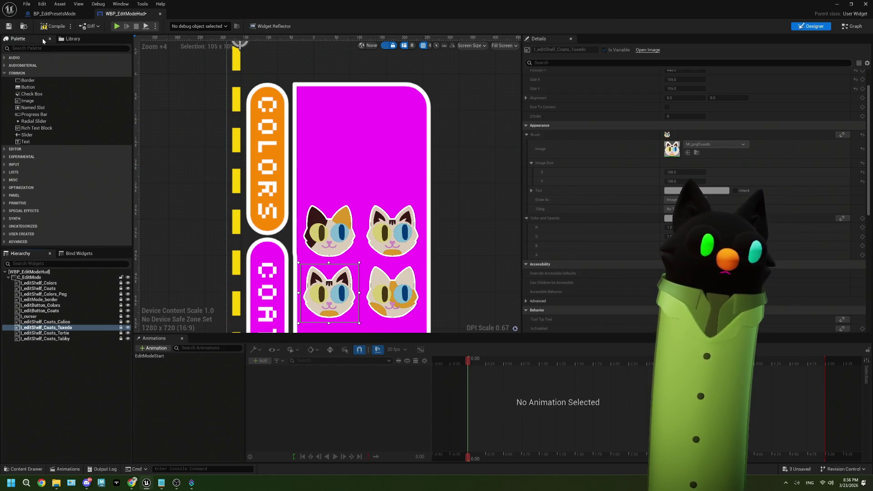
pyautogui.click(121, 327)
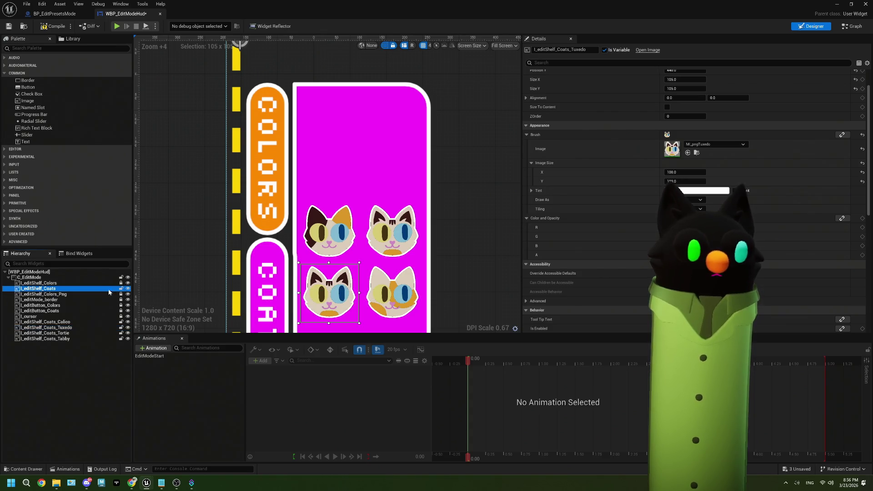
# - Select the Coats panel and its four cat images and set their Render Opacity to 0
pyautogui.click(113, 322)
pyautogui.keyDown('shift'); pyautogui.click(114, 339); pyautogui.keyUp('shift')
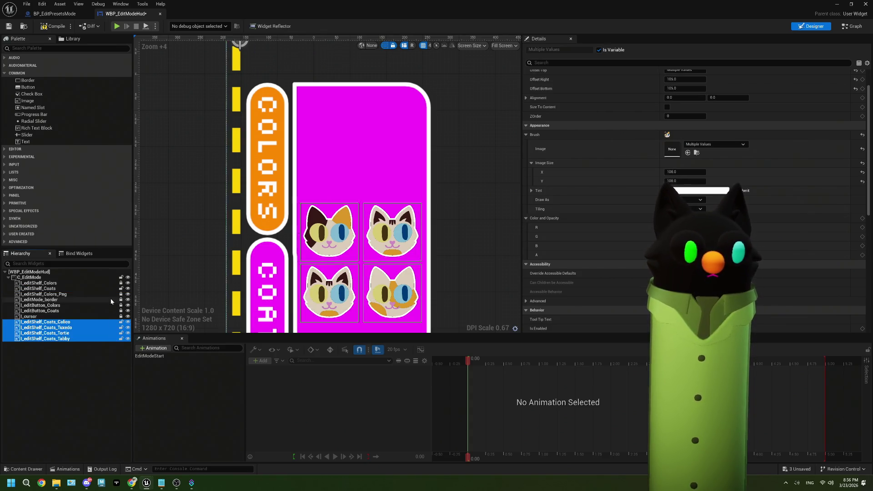
pyautogui.keyDown('ctrl'); pyautogui.click(110, 289); pyautogui.keyUp('ctrl')
pyautogui.scroll(-2, 618, 268)
pyautogui.scroll(-6, 618, 268)
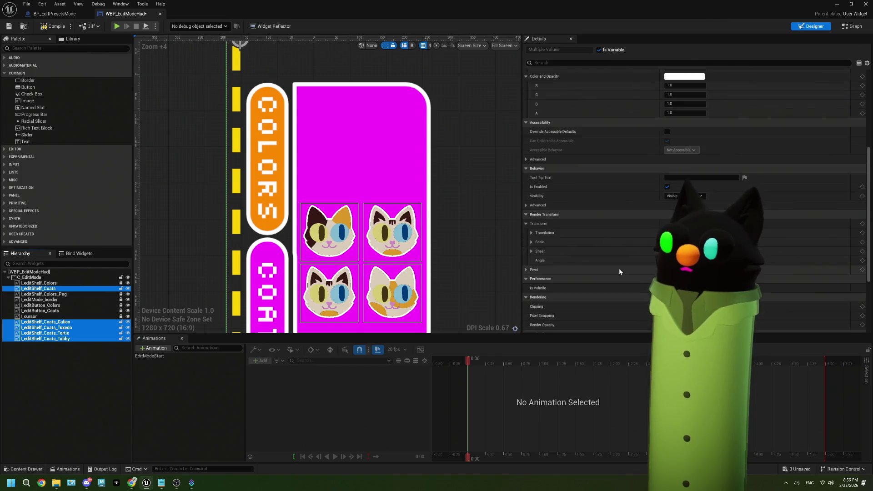
pyautogui.click(682, 281)
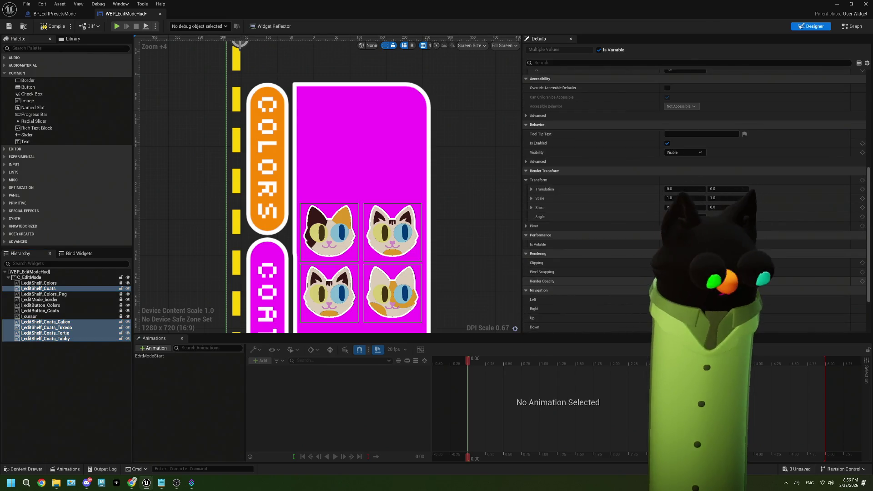
pyautogui.write('0')
pyautogui.press('Return')
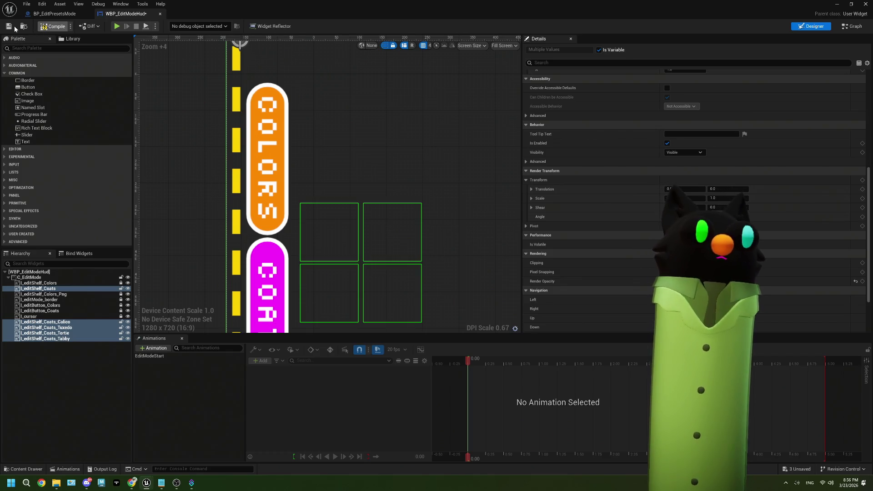
pyautogui.click(837, 3)
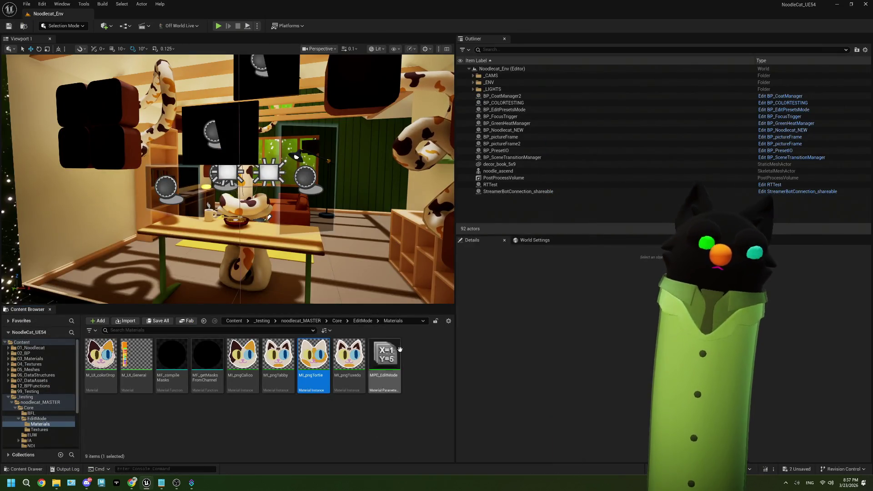
# - Give MI_pngTuxedo the T_colorDrop_tuxedo texture, save it, and play the level
pyautogui.doubleClick(349, 357)
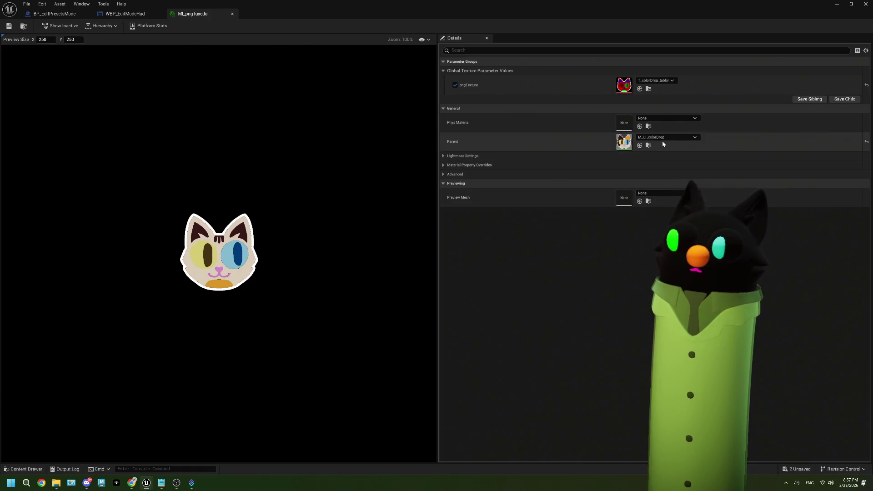
pyautogui.click(647, 81)
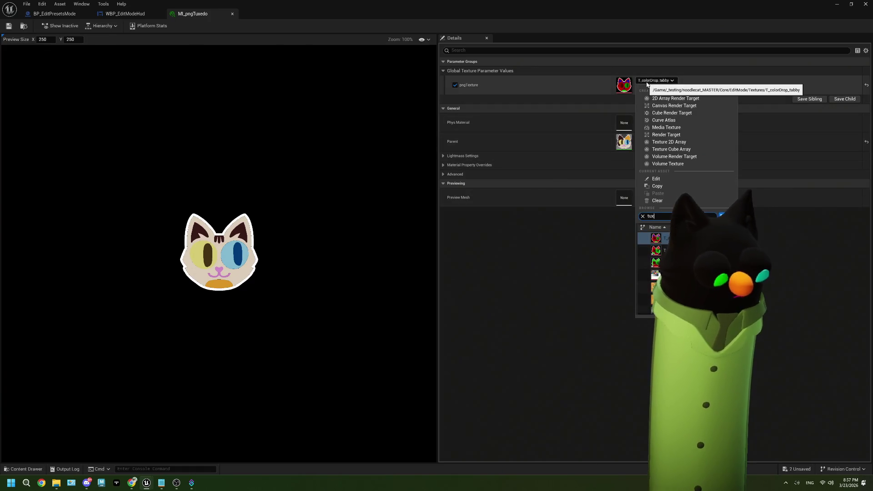
pyautogui.write('tuxedo')
pyautogui.click(669, 263)
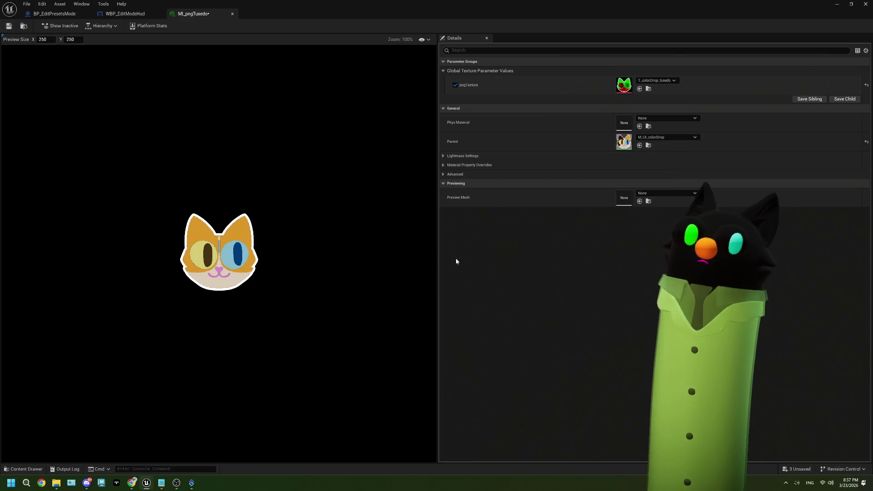
pyautogui.hotkey('ctrl', 's')
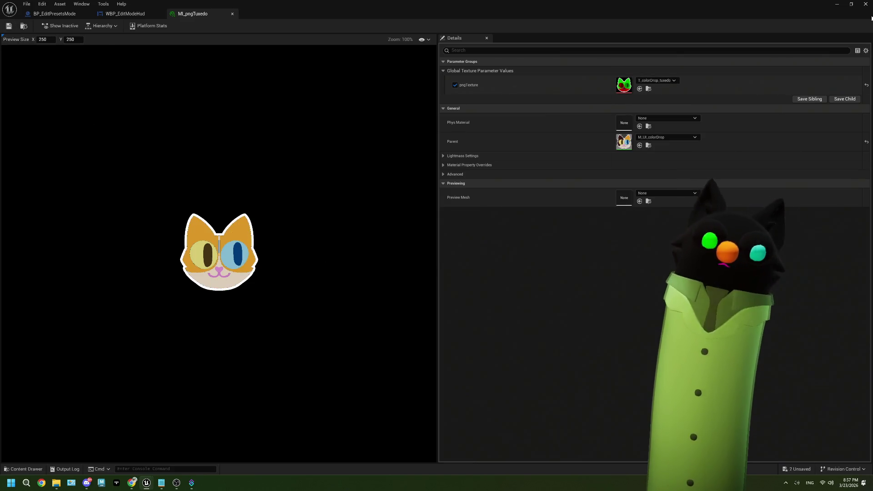
pyautogui.hotkey('alt', 'Tab')
pyautogui.click(218, 26)
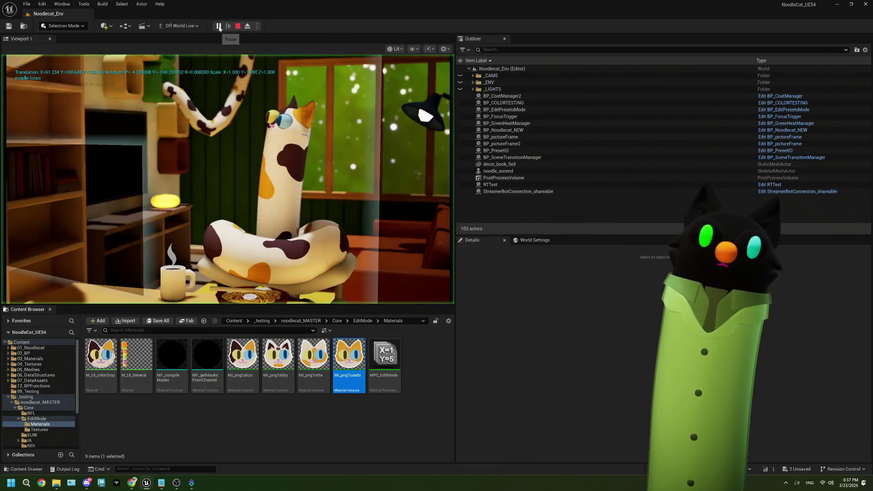
# - Bring Chrome forward as a smaller lower-right window on the Twitch channel page
pyautogui.click(176, 483)
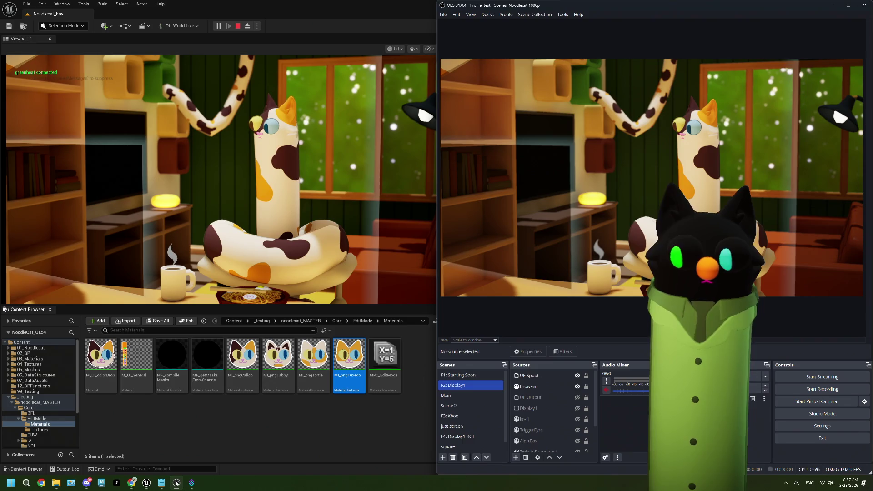
pyautogui.click(136, 484)
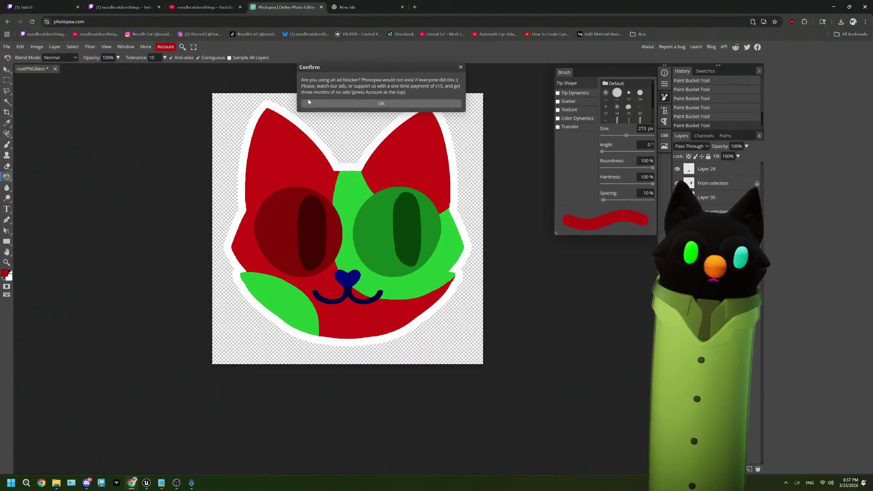
pyautogui.moveTo(564, 4)
pyautogui.mouseDown()
pyautogui.moveTo(657, 173)
pyautogui.moveTo(632, 168)
pyautogui.mouseUp()
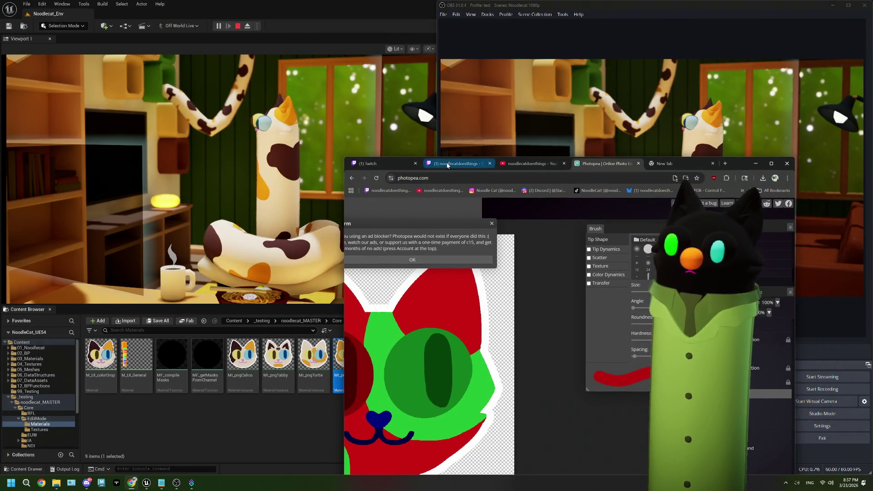
pyautogui.click(457, 163)
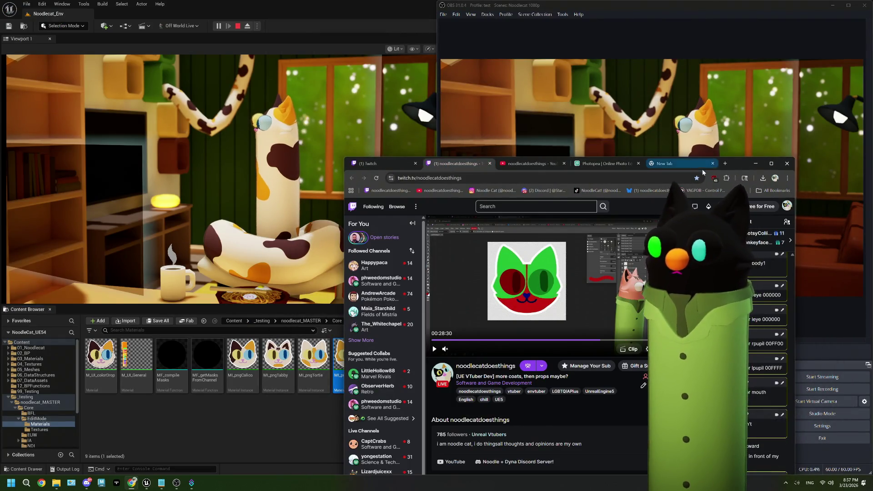
pyautogui.moveTo(738, 165)
pyautogui.mouseDown()
pyautogui.moveTo(793, 17)
pyautogui.moveTo(850, 457)
pyautogui.moveTo(832, 247)
pyautogui.mouseUp()
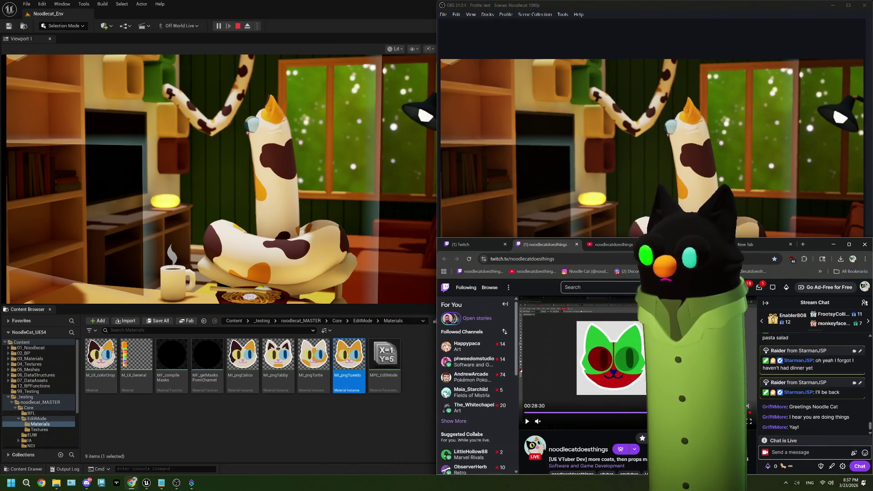
# - Redeem the Edit Mode reward from the channel rewards list
pyautogui.click(783, 462)
pyautogui.click(779, 439)
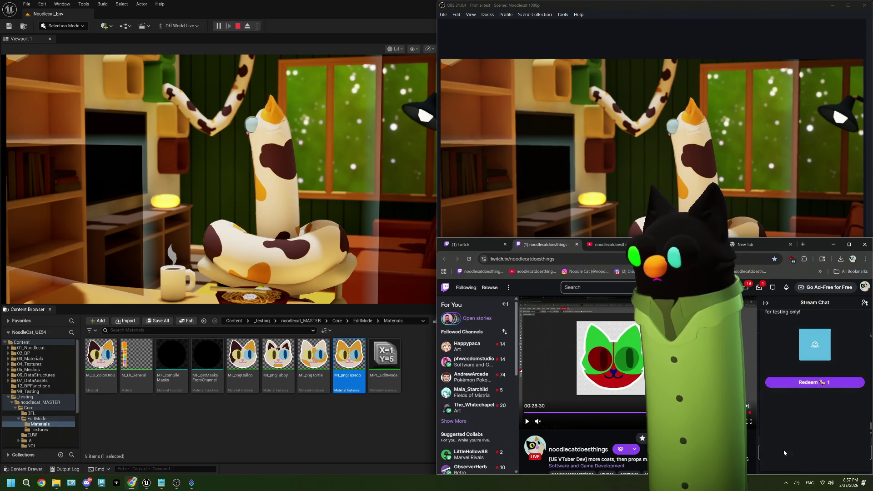
pyautogui.click(805, 384)
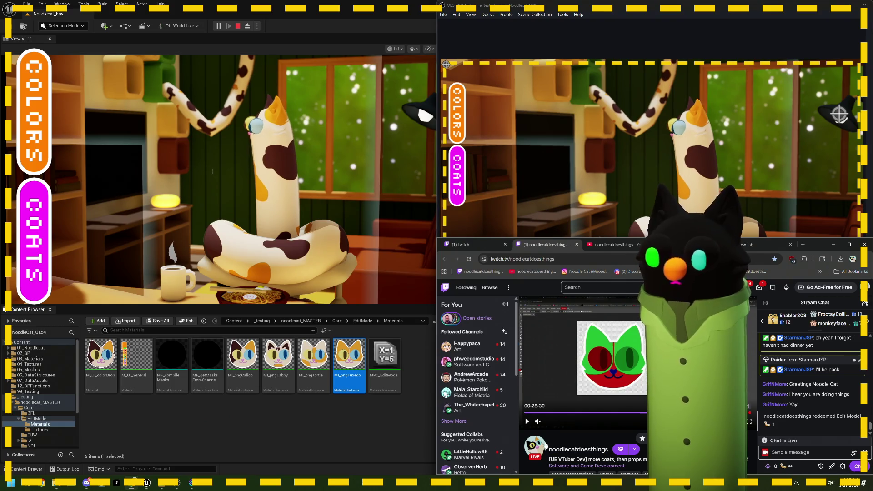
# - Resume the stream, open the COATS shelf in the overlay, and maximize Unreal
pyautogui.click(635, 327)
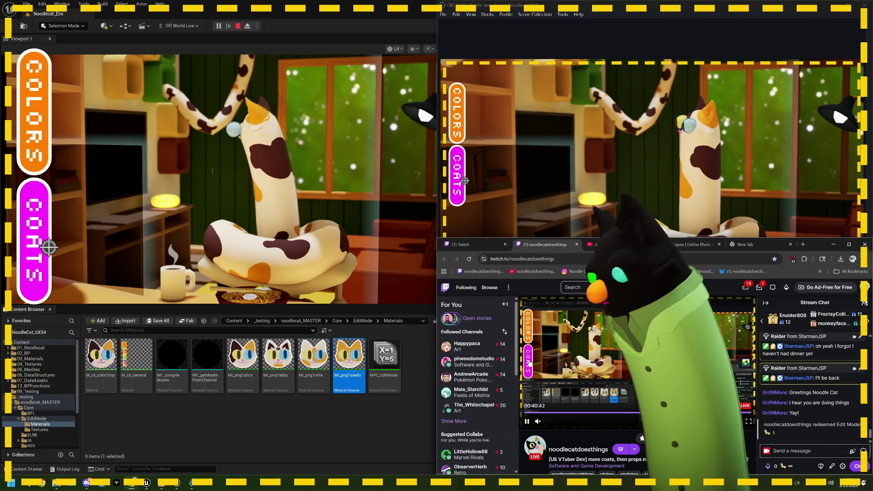
pyautogui.click(530, 362)
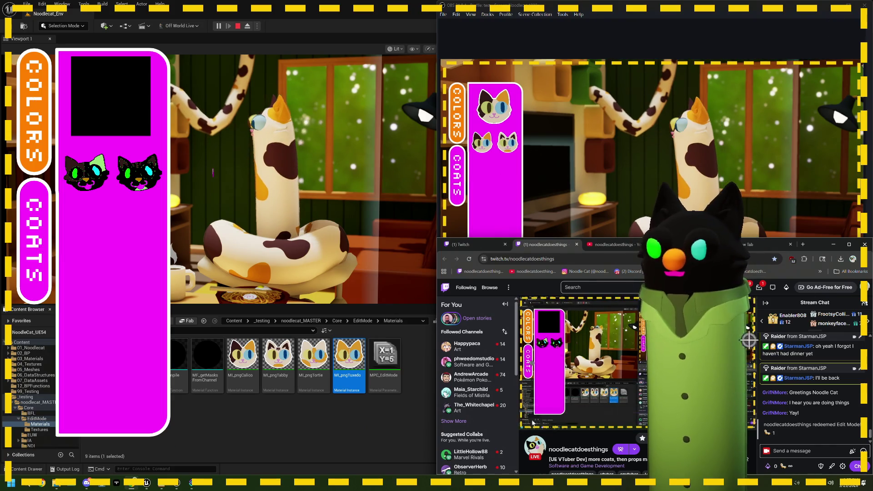
pyautogui.press('super+Up')
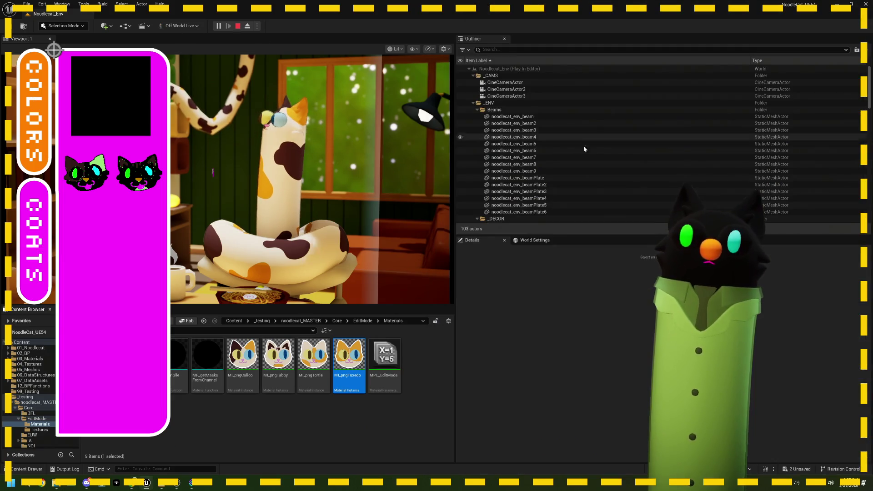
# - Stop the play session and go up to the EditMode content folder
pyautogui.click(238, 26)
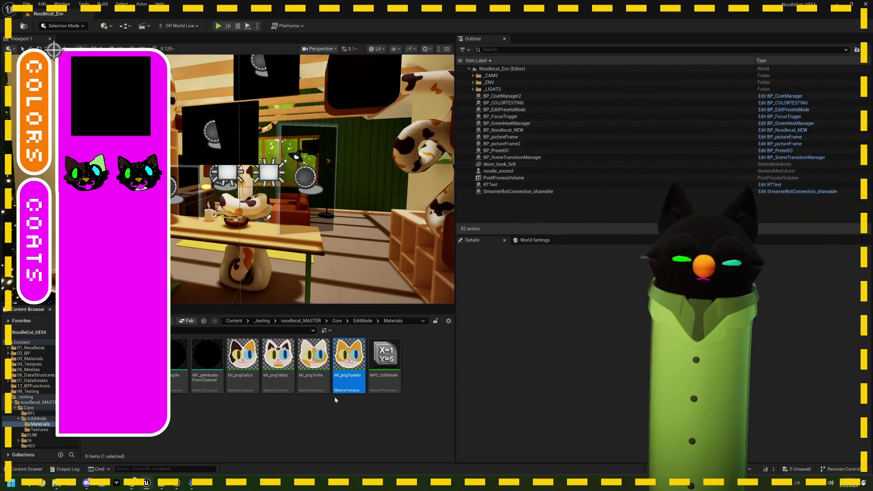
pyautogui.click(364, 321)
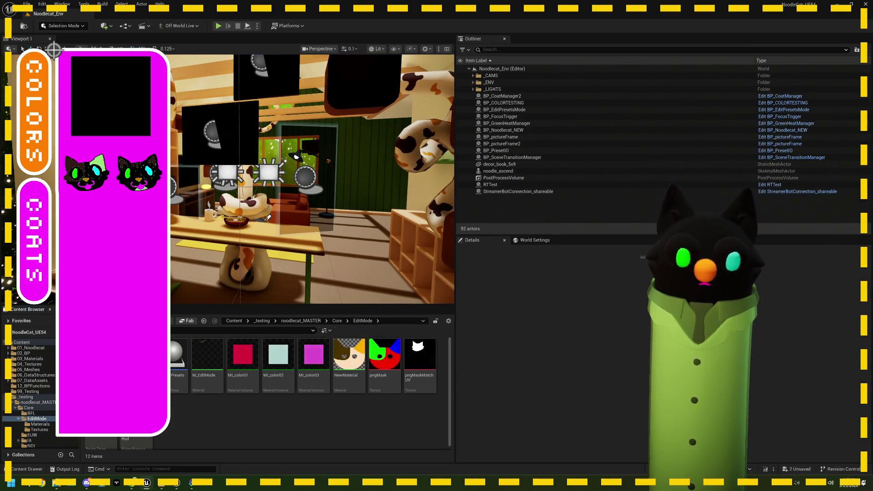
pyautogui.scroll(3, 267, 226)
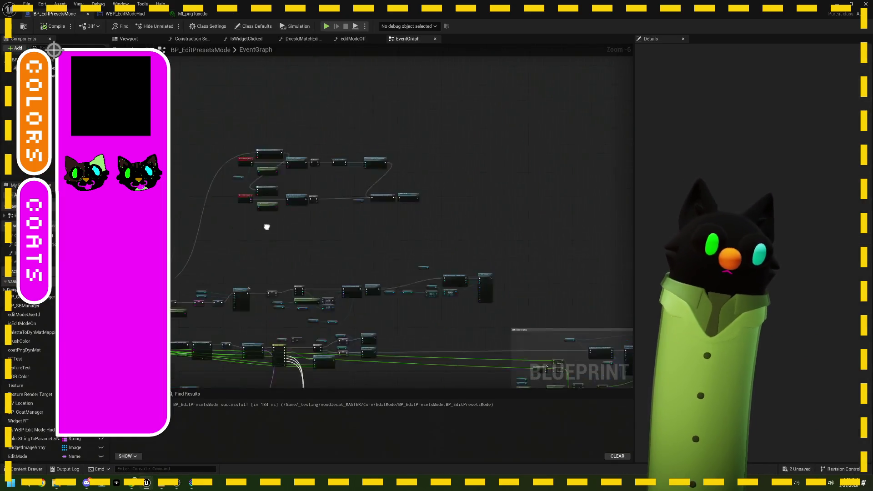
pyautogui.scroll(3, 393, 262)
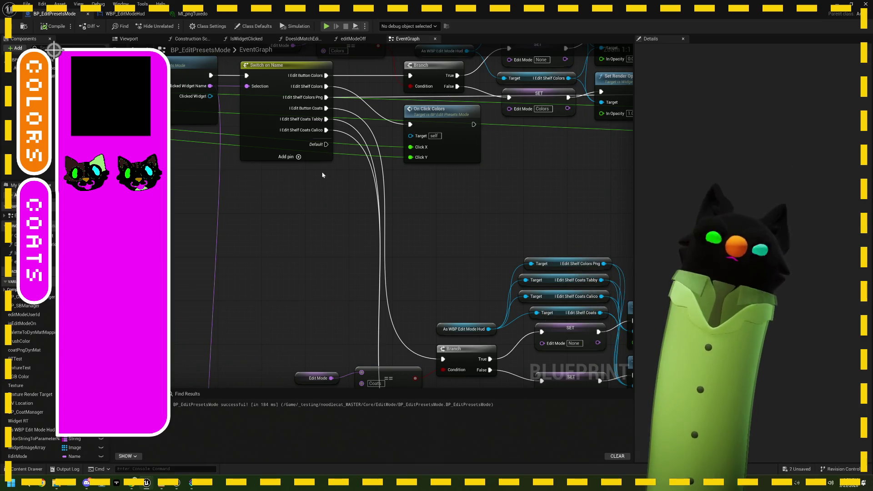
# - Add two case pins to the Switch on Name node, name one Tuxedo, and wire it up
pyautogui.click(304, 160)
pyautogui.click(299, 157)
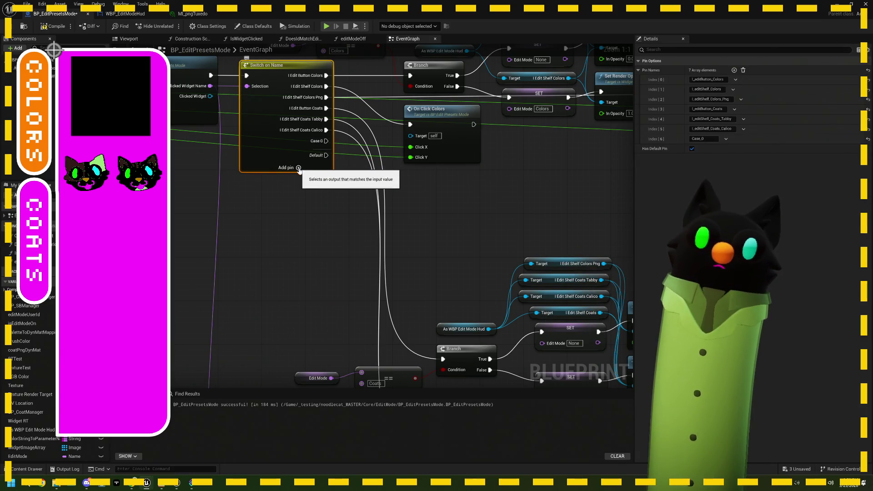
pyautogui.click(298, 168)
pyautogui.write('I_editShelf_Coats_Tuxedo')
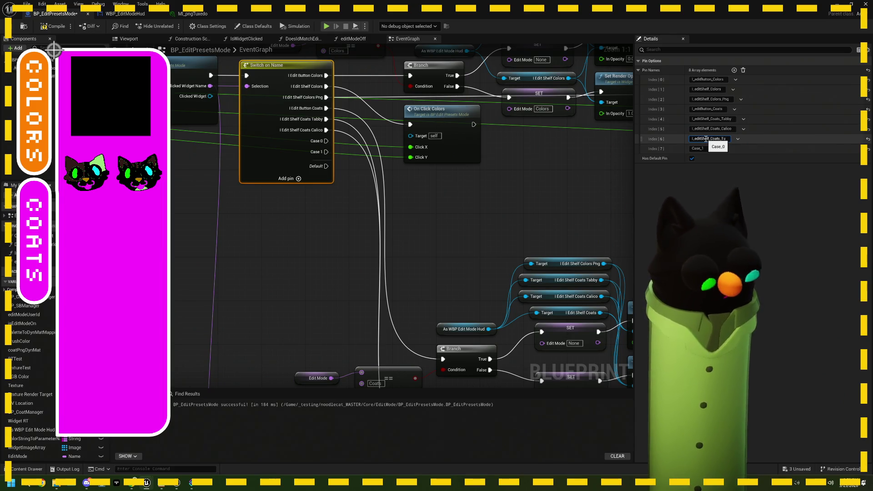
pyautogui.click(705, 148)
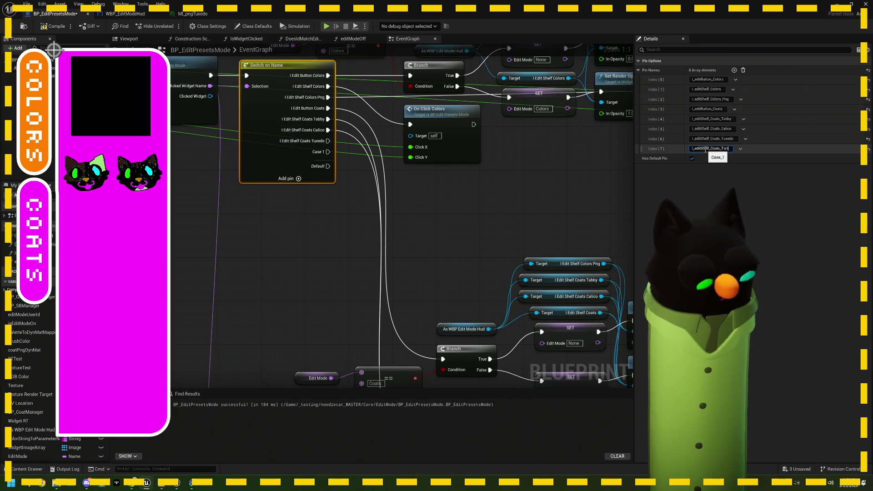
pyautogui.moveTo(328, 141)
pyautogui.mouseDown()
pyautogui.moveTo(337, 147)
pyautogui.moveTo(381, 346)
pyautogui.moveTo(377, 411)
pyautogui.moveTo(412, 259)
pyautogui.moveTo(334, 116)
pyautogui.moveTo(400, 339)
pyautogui.moveTo(402, 323)
pyautogui.mouseUp()
pyautogui.scroll(-3, 412, 259)
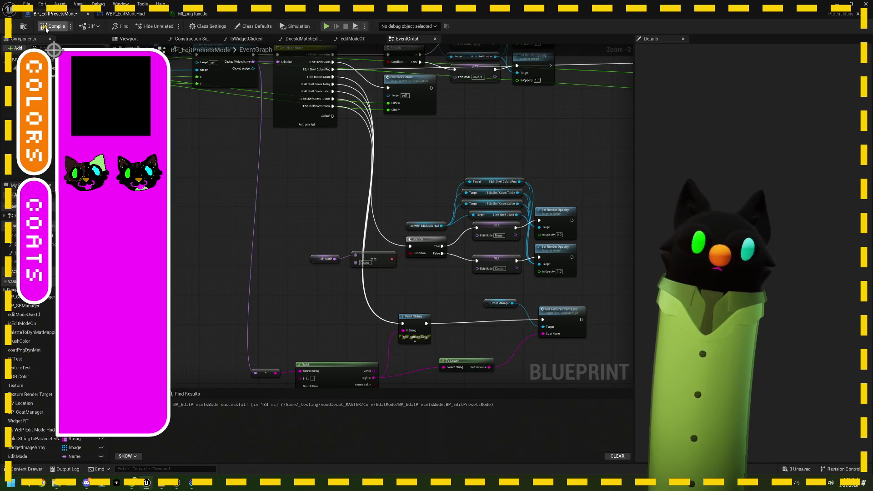
pyautogui.click(840, 4)
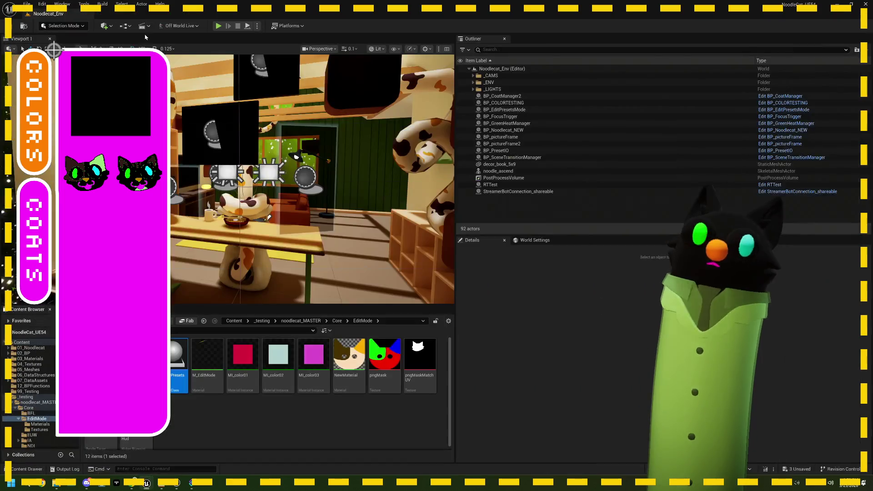
# - Reopen BP_EditPresetsMode and look around its event graph
pyautogui.doubleClick(180, 359)
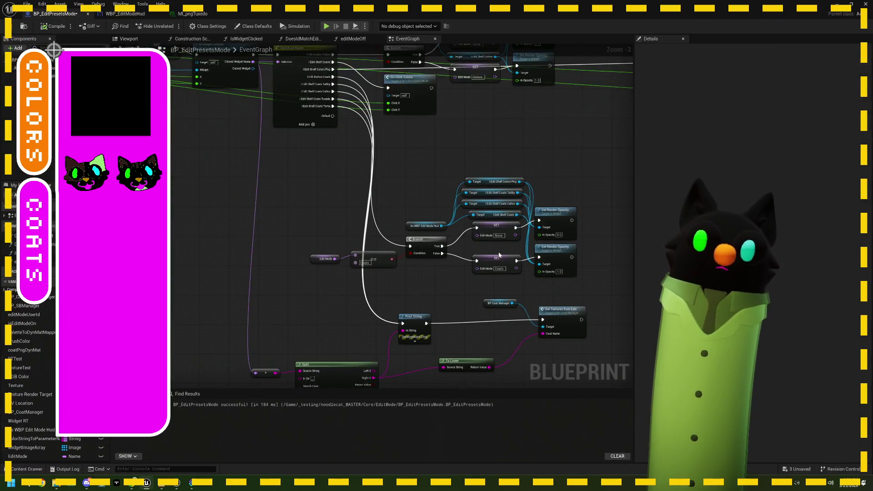
pyautogui.moveTo(408, 214); pyautogui.dragTo(399, 207)
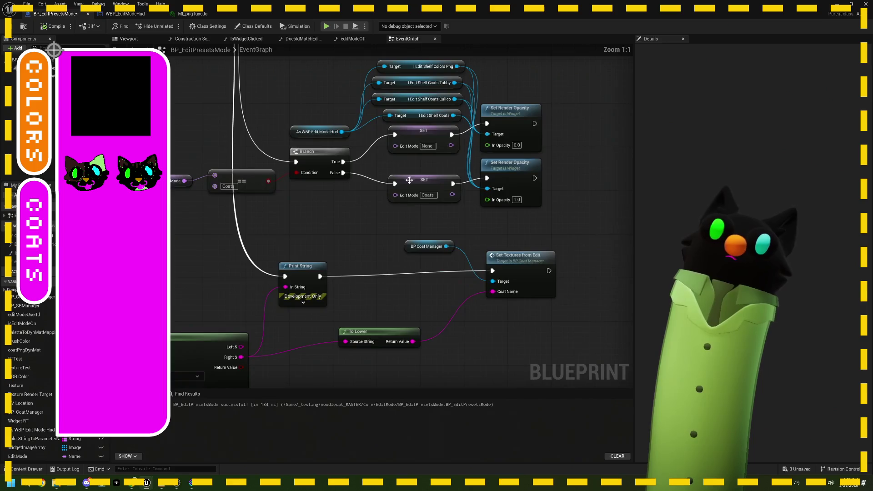
pyautogui.scroll(-1, 312, 206)
pyautogui.moveTo(312, 206); pyautogui.dragTo(182, 249)
pyautogui.scroll(1, 139, 263)
pyautogui.scroll(2, 138, 263)
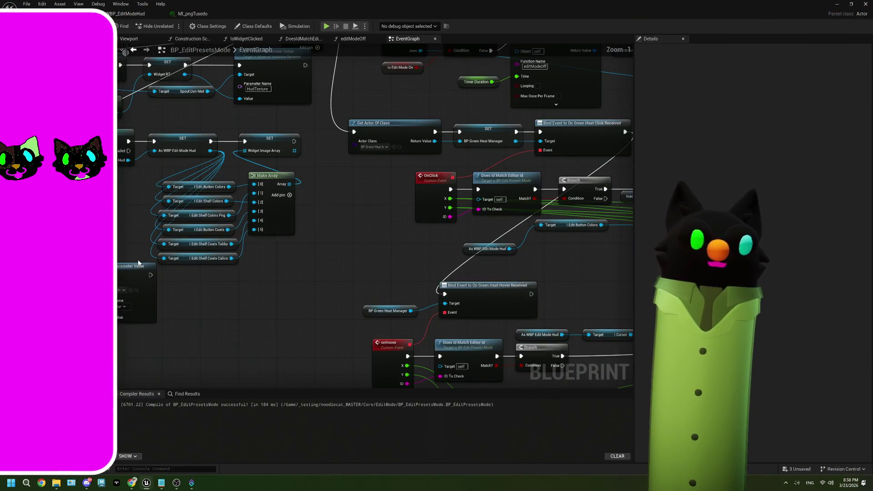
pyautogui.scroll(-2, 294, 246)
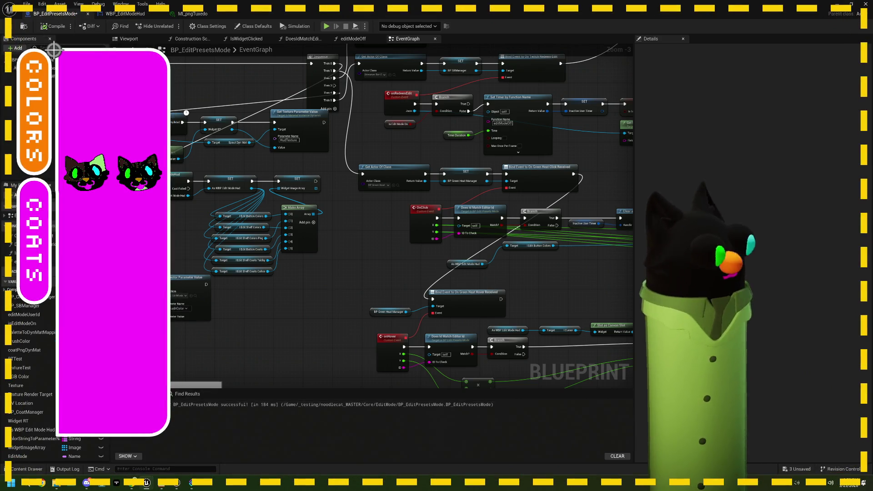
# - Close the COATS shelf on the Twitch stream and pan to the Edit Mode Off node
pyautogui.click(127, 477)
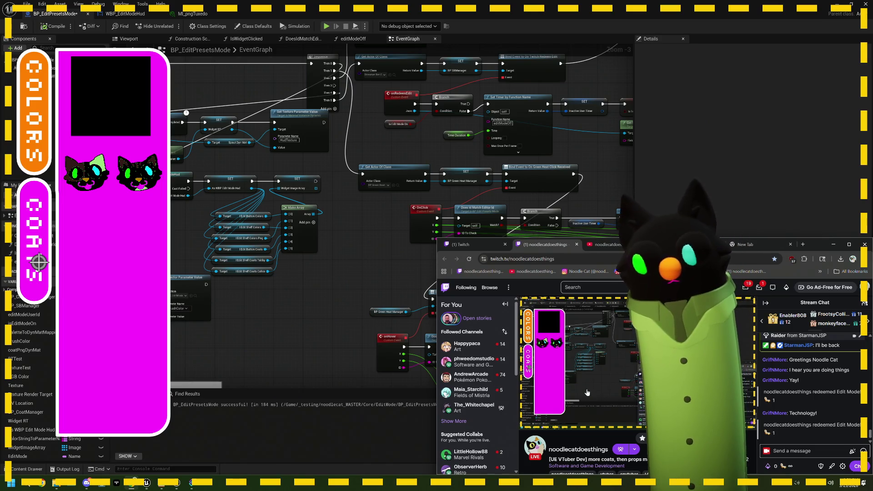
pyautogui.click(527, 363)
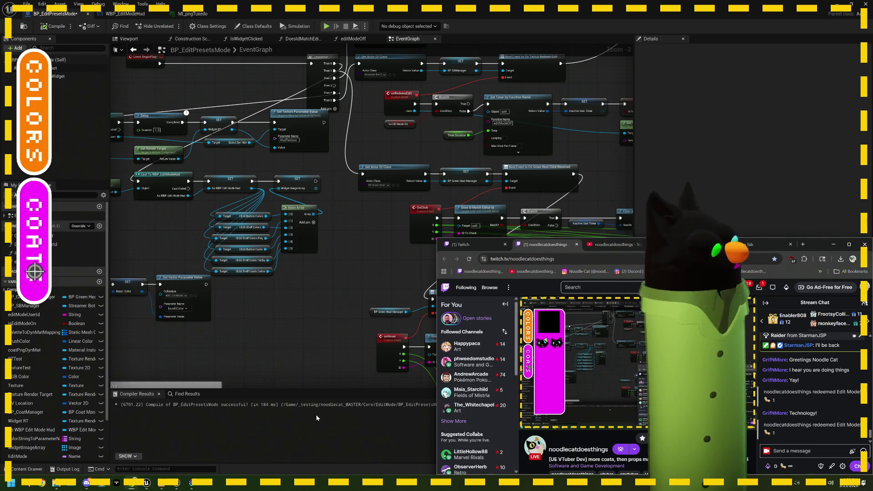
pyautogui.click(315, 420)
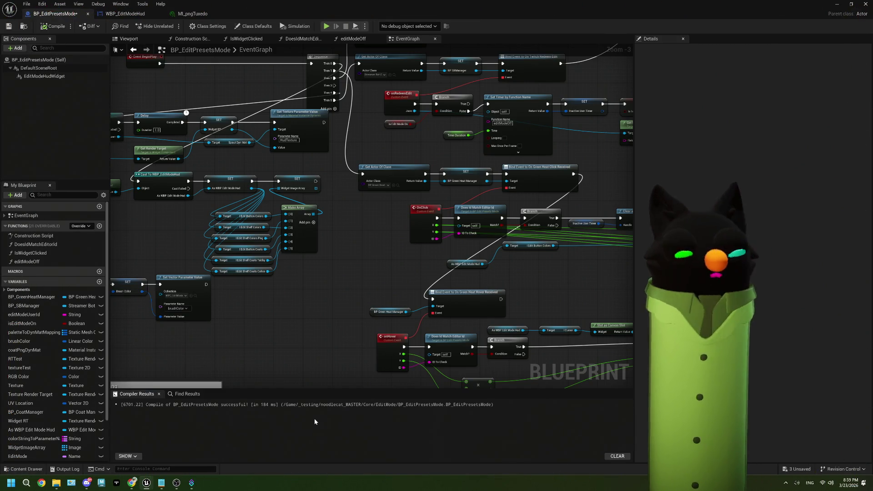
pyautogui.scroll(-2, 305, 294)
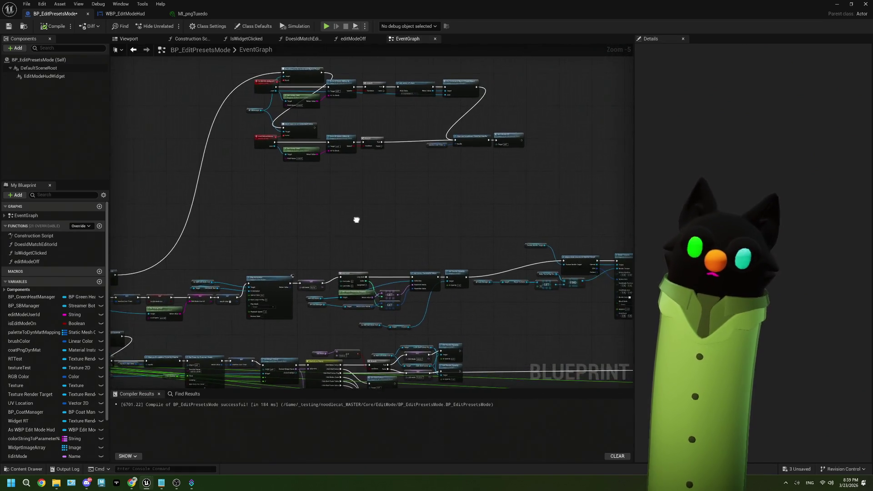
pyautogui.scroll(1, 470, 144)
pyautogui.scroll(2, 450, 159)
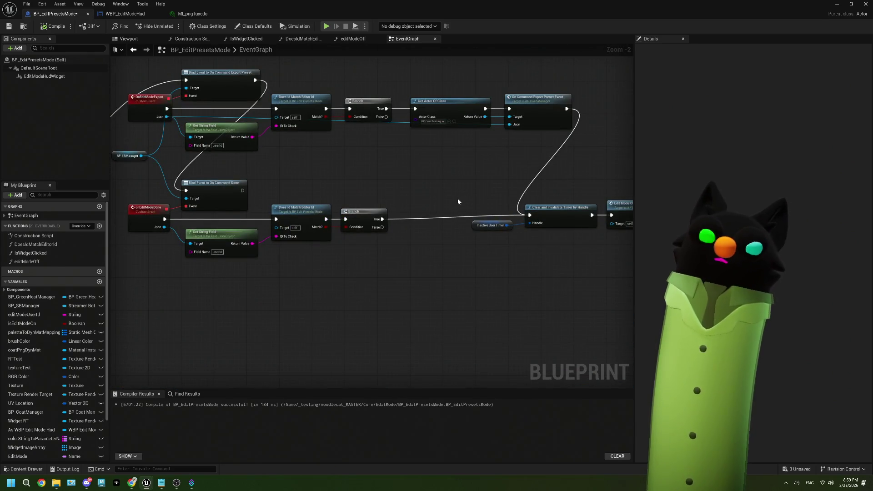
pyautogui.scroll(-1, 457, 200)
pyautogui.moveTo(457, 200); pyautogui.dragTo(385, 192)
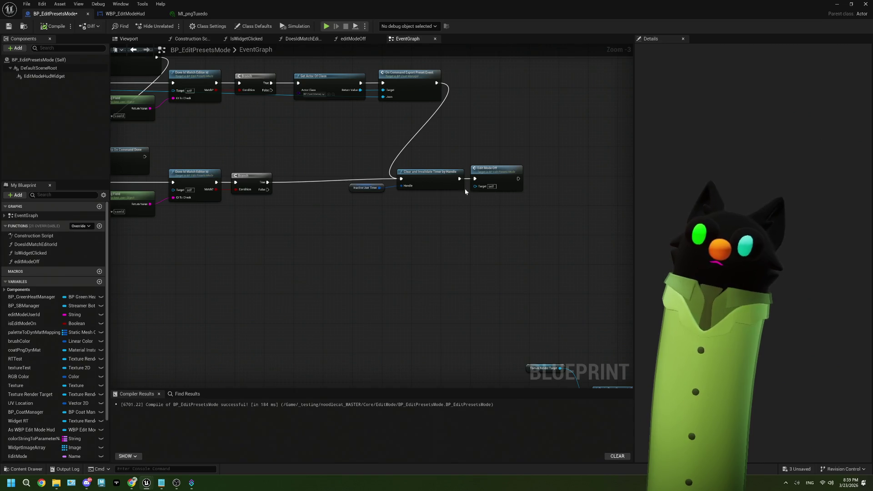
# - In editModeOff, move the Edit Mode Start targets lower and the HUD cast beside the entry node, then return to EventGraph
pyautogui.doubleClick(490, 177)
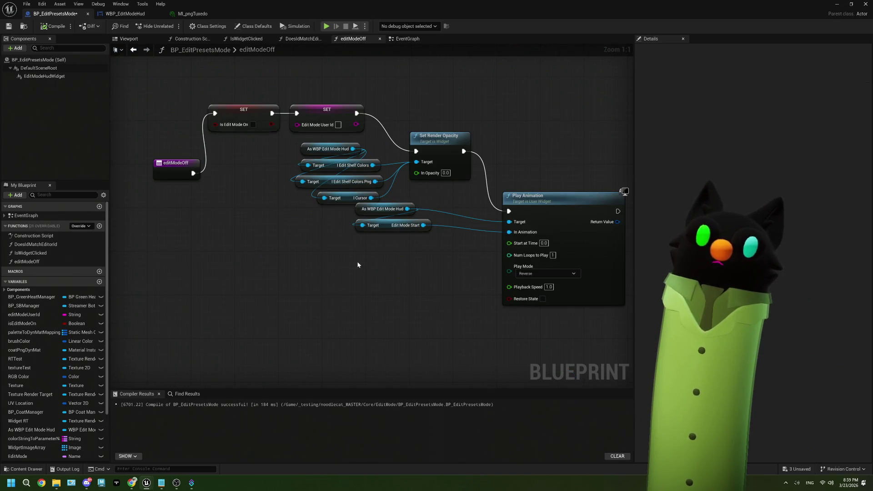
pyautogui.moveTo(408, 262)
pyautogui.mouseDown()
pyautogui.moveTo(354, 201)
pyautogui.moveTo(392, 267)
pyautogui.mouseUp()
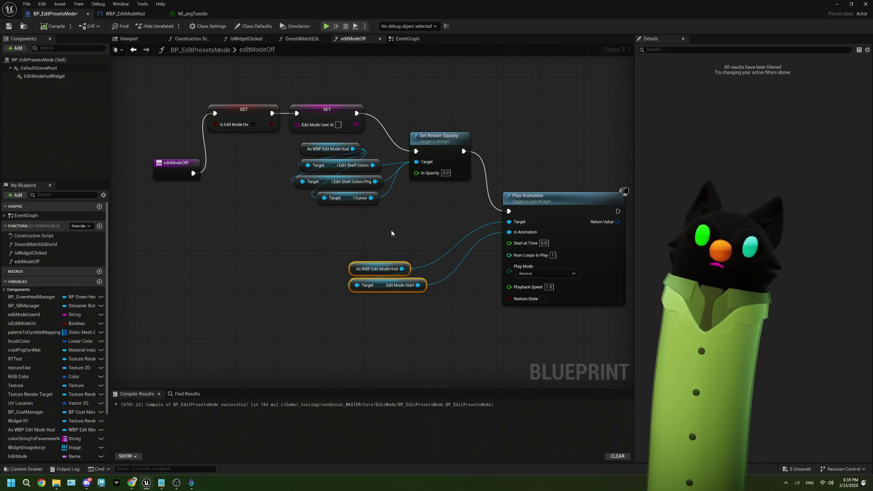
pyautogui.moveTo(391, 230); pyautogui.dragTo(325, 143)
pyautogui.click(395, 207)
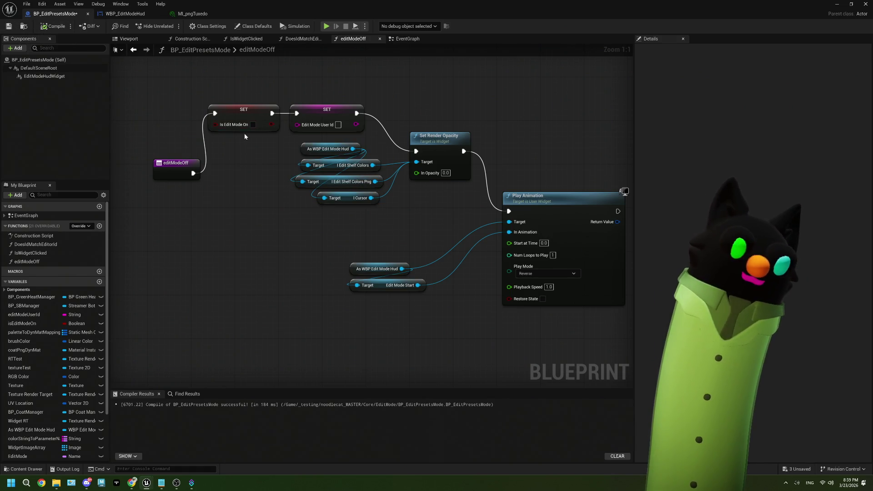
pyautogui.moveTo(305, 154)
pyautogui.mouseDown()
pyautogui.moveTo(163, 209)
pyautogui.moveTo(158, 201)
pyautogui.mouseUp()
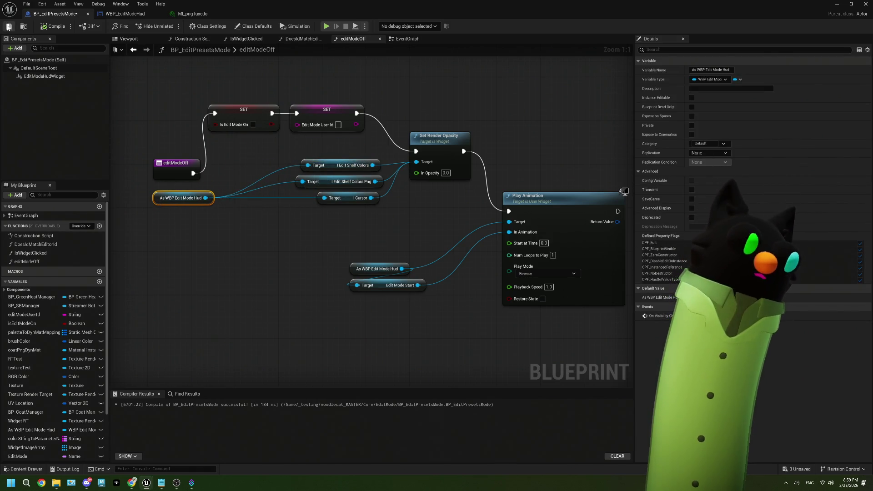
pyautogui.click(403, 39)
pyautogui.scroll(-2, 327, 242)
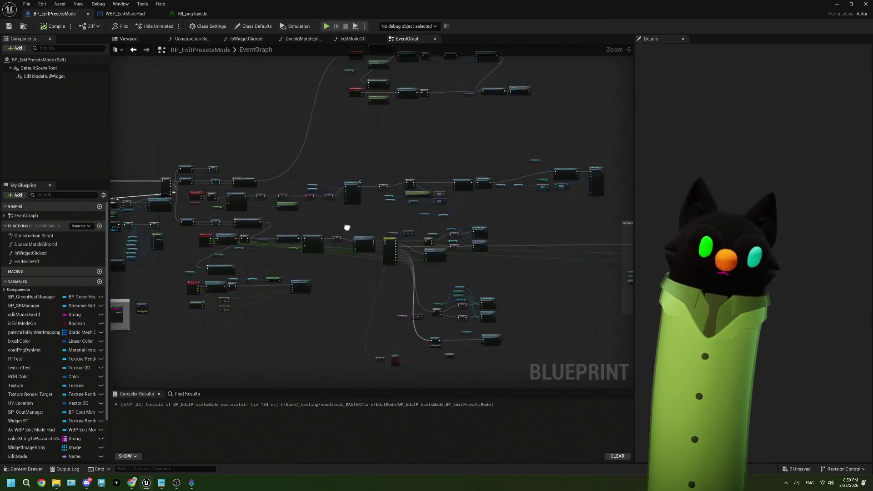
pyautogui.moveTo(347, 228)
pyautogui.mouseDown()
pyautogui.moveTo(376, 215)
pyautogui.moveTo(488, 204)
pyautogui.moveTo(360, 196)
pyautogui.mouseUp()
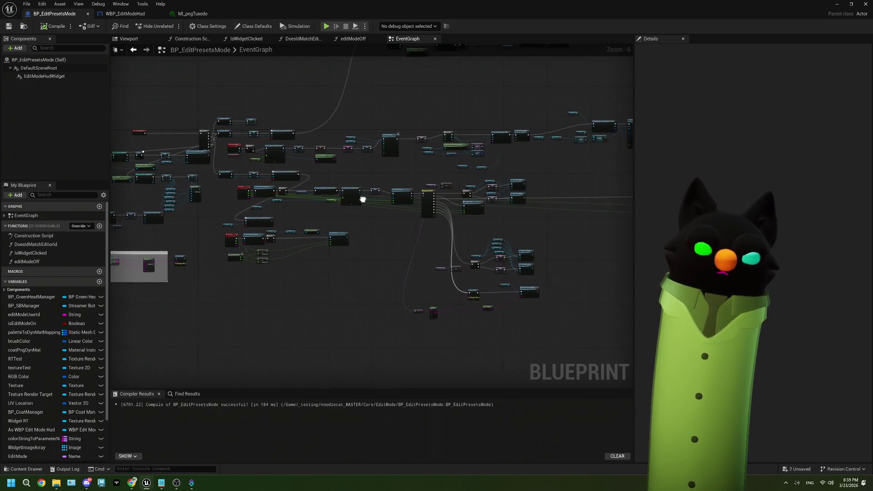
pyautogui.scroll(1, 405, 247)
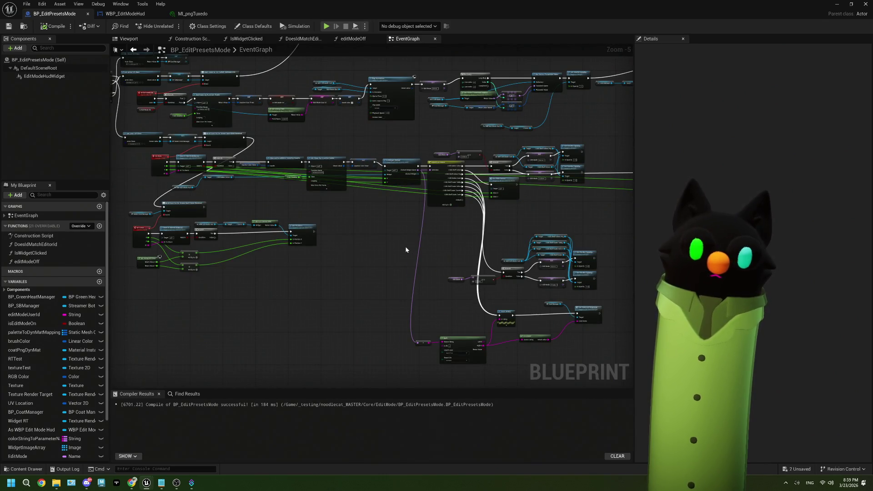
pyautogui.moveTo(492, 283); pyautogui.dragTo(413, 268)
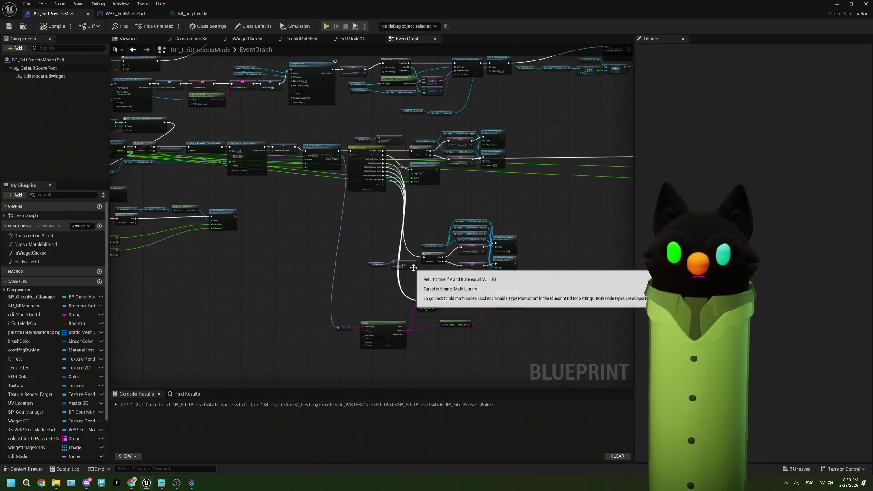
pyautogui.scroll(3, 414, 268)
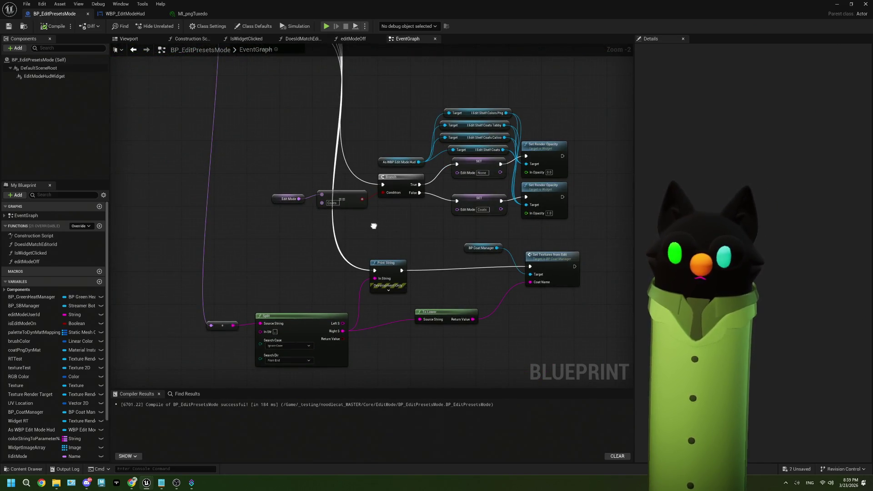
pyautogui.moveTo(370, 228); pyautogui.dragTo(345, 268)
pyautogui.scroll(2, 370, 228)
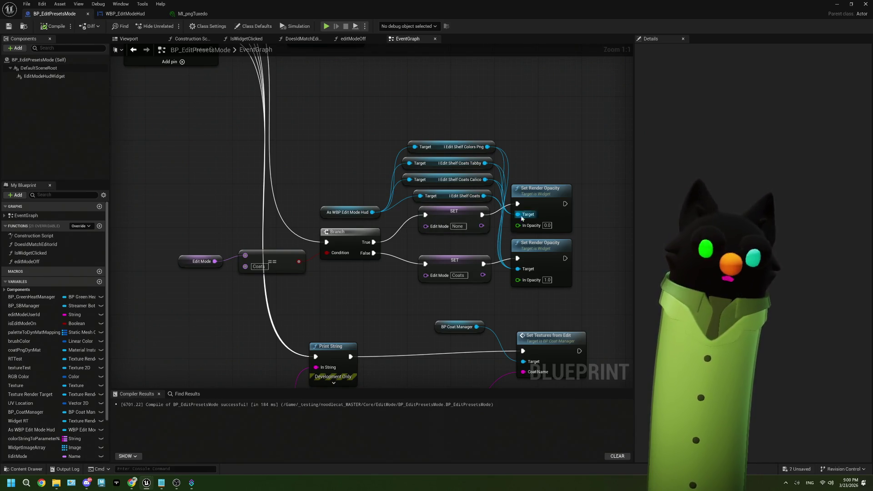
pyautogui.moveTo(354, 187); pyautogui.dragTo(320, 218)
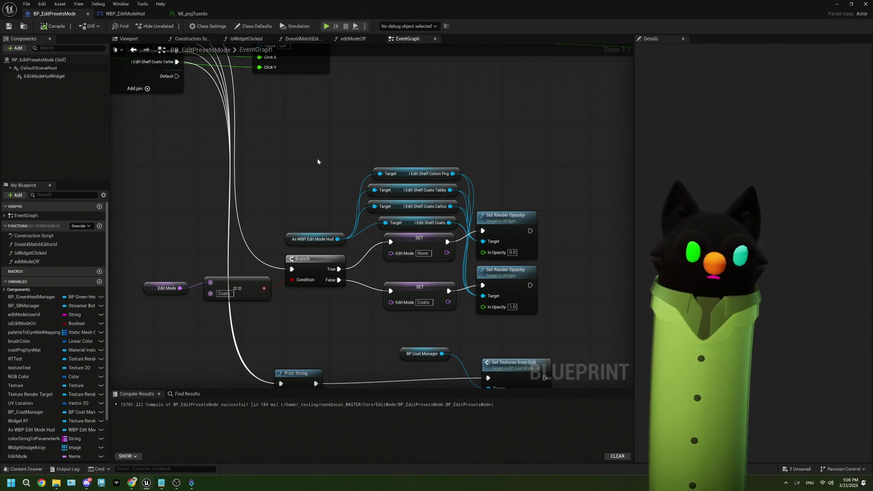
pyautogui.scroll(-3, 334, 169)
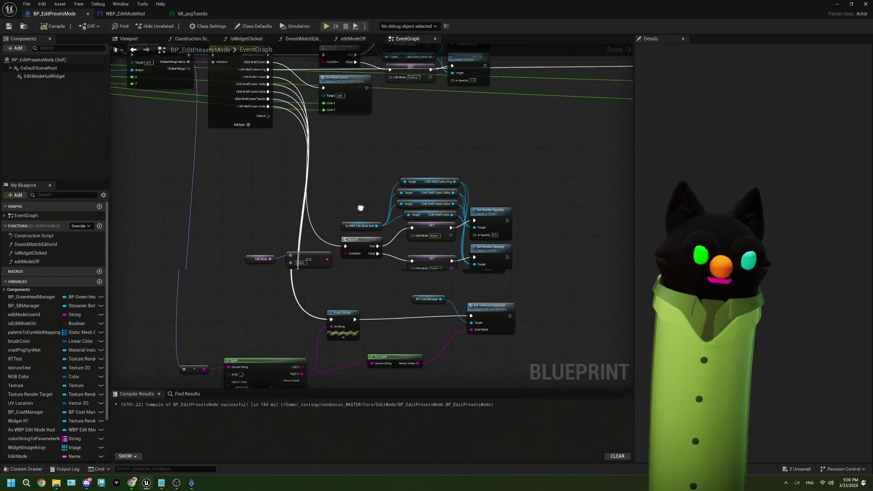
pyautogui.moveTo(361, 207); pyautogui.dragTo(342, 199)
pyautogui.scroll(3, 341, 195)
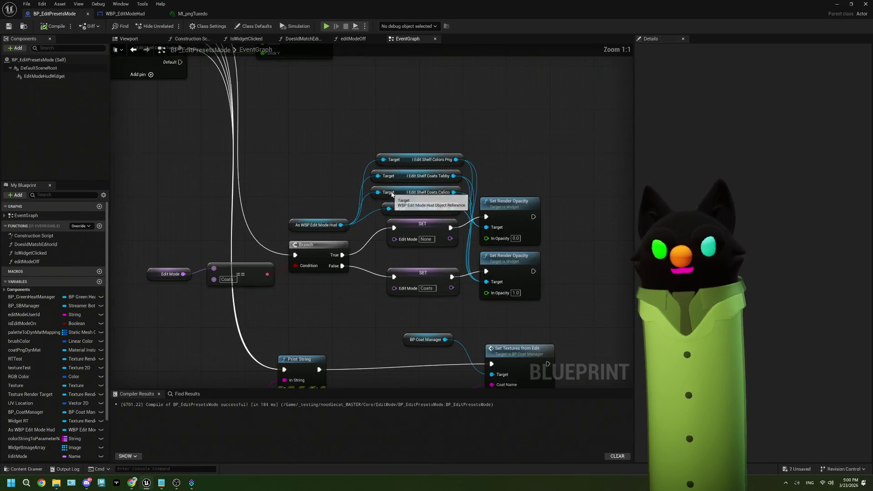
pyautogui.scroll(-4, 253, 215)
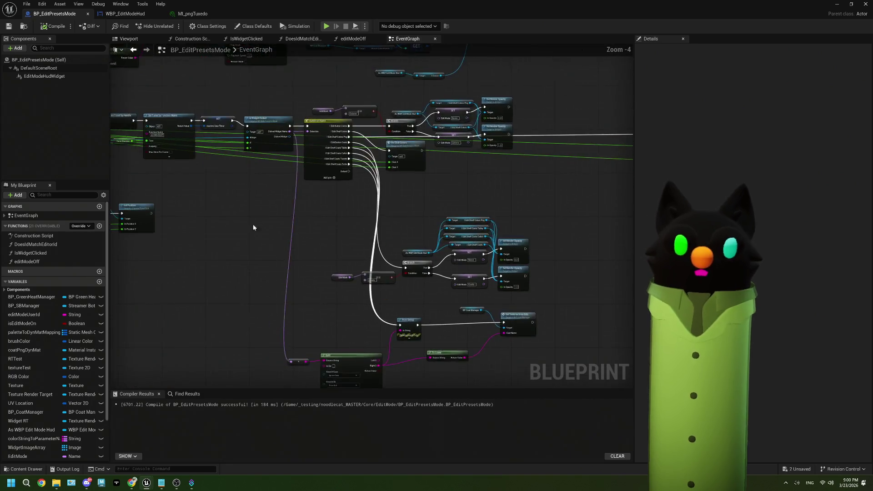
pyautogui.scroll(3, 354, 173)
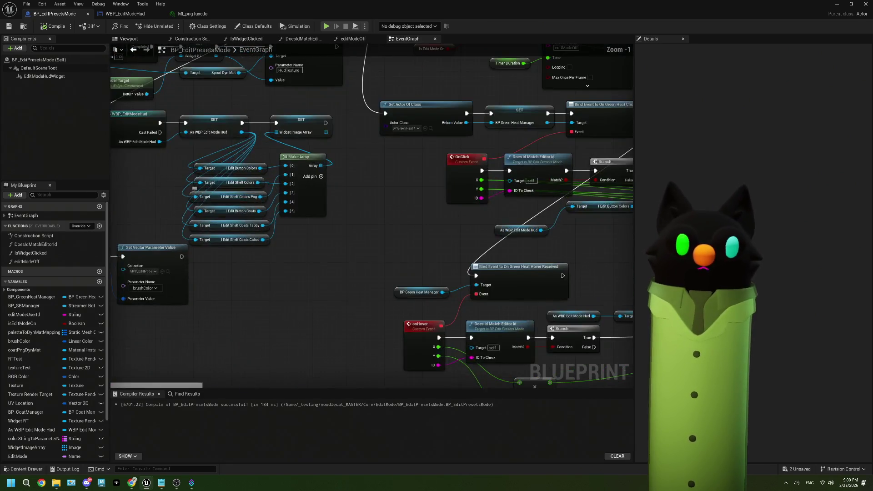
# - Duplicate the existing Make Array node and place the copy below the original
pyautogui.scroll(-1, 346, 116)
pyautogui.scroll(1, 375, 100)
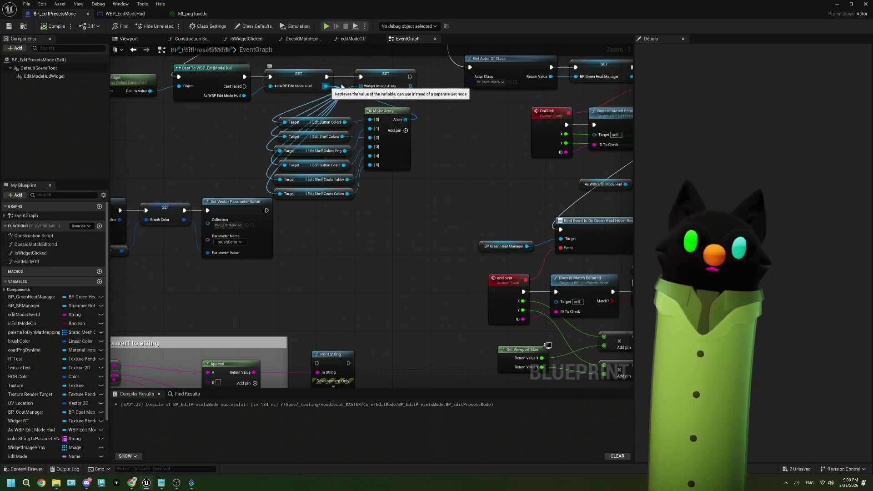
pyautogui.click(374, 82)
pyautogui.scroll(1, 350, 175)
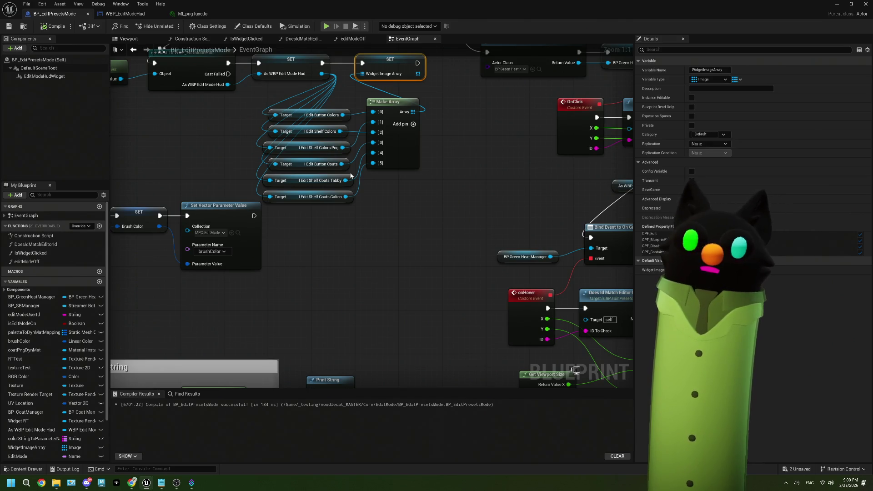
pyautogui.click(345, 169)
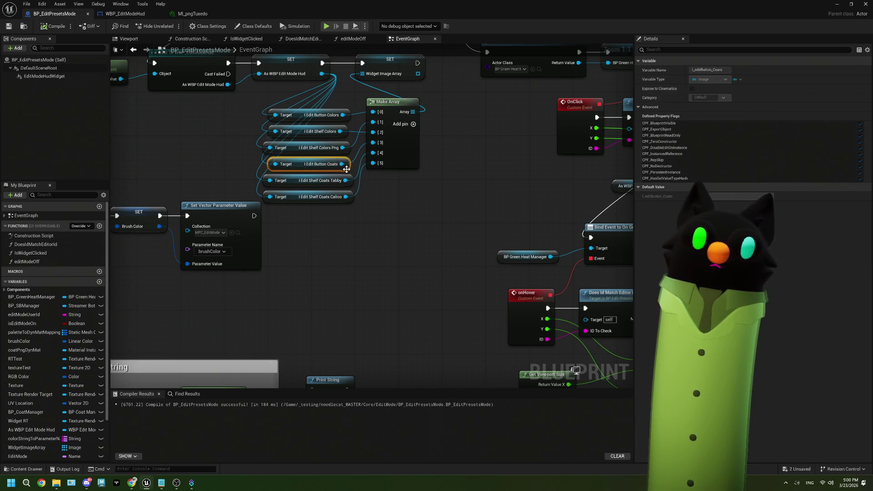
pyautogui.moveTo(359, 216); pyautogui.dragTo(337, 175)
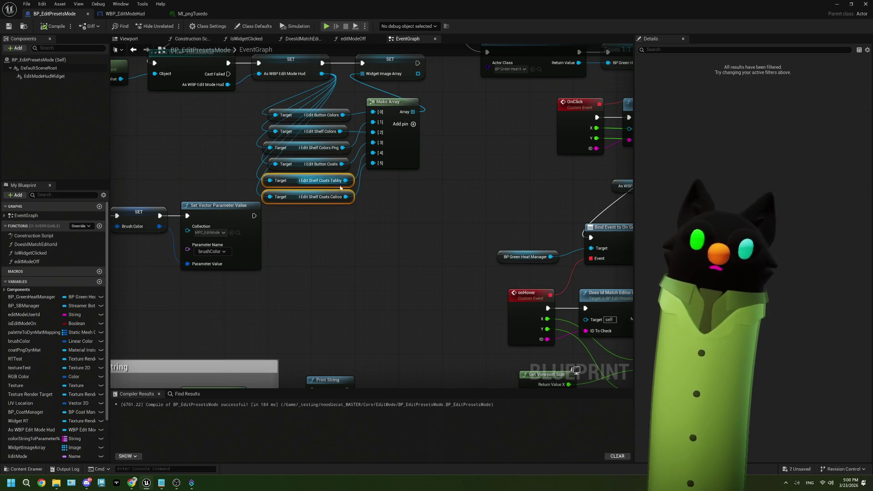
pyautogui.click(398, 167)
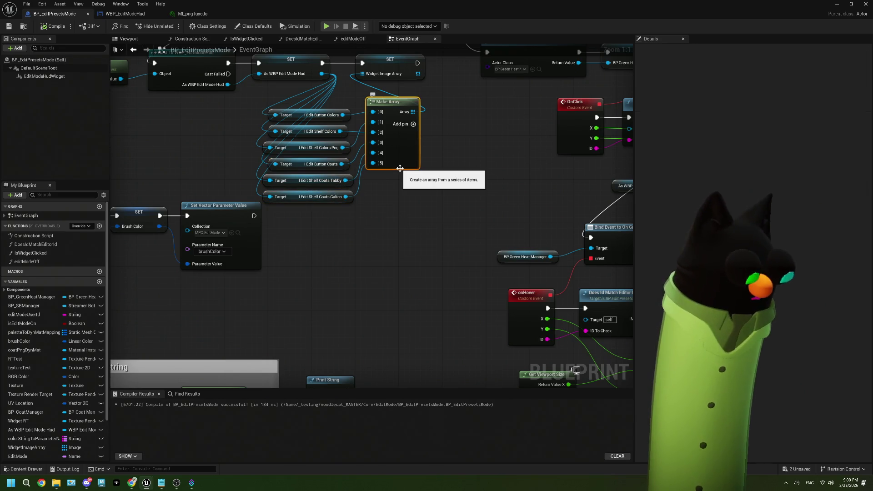
pyautogui.hotkey('ctrl', 'c')
pyautogui.hotkey('ctrl', 'v')
pyautogui.moveTo(447, 237); pyautogui.dragTo(398, 192)
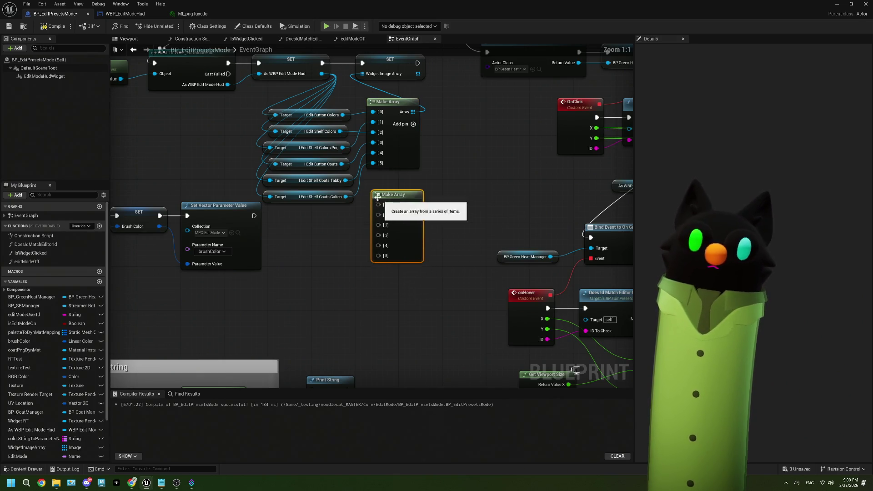
# - Wire the Tabby getter into the new array and add a Tuxedo shelf-coat getter in slot [2]
pyautogui.moveTo(346, 181); pyautogui.dragTo(379, 214)
pyautogui.moveTo(321, 73); pyautogui.dragTo(308, 227)
pyautogui.write('tuxe')
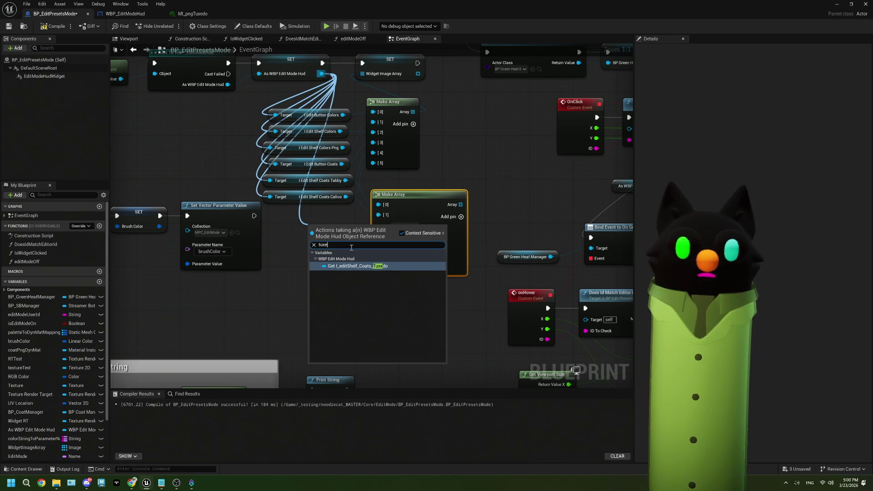
pyautogui.click(364, 265)
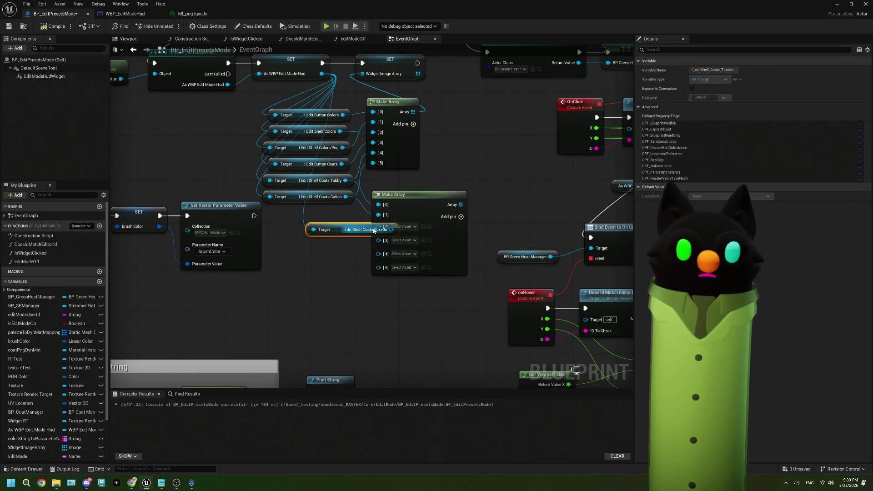
pyautogui.moveTo(322, 222); pyautogui.dragTo(289, 211)
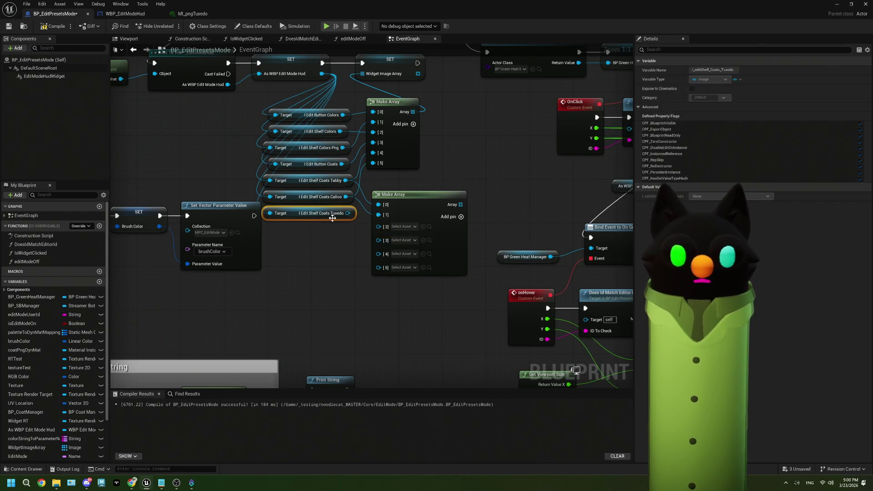
pyautogui.moveTo(348, 213); pyautogui.dragTo(380, 228)
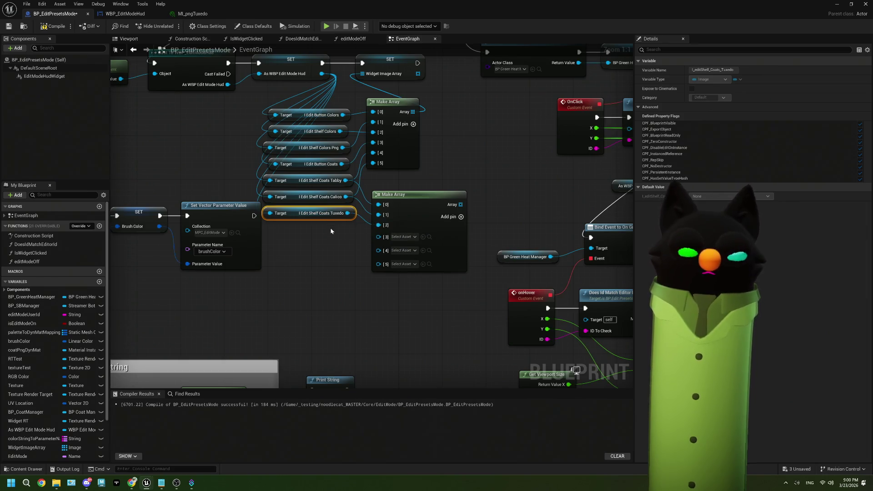
# - Add a Tortie shelf-coat getter wired into the new array, with Colors Png in its first slot
pyautogui.moveTo(322, 74); pyautogui.dragTo(307, 252)
pyautogui.write('tort')
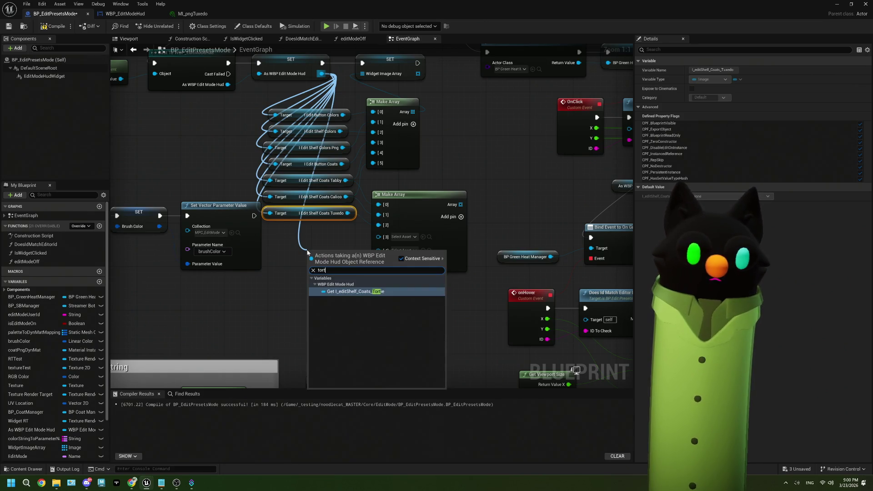
pyautogui.press('Return')
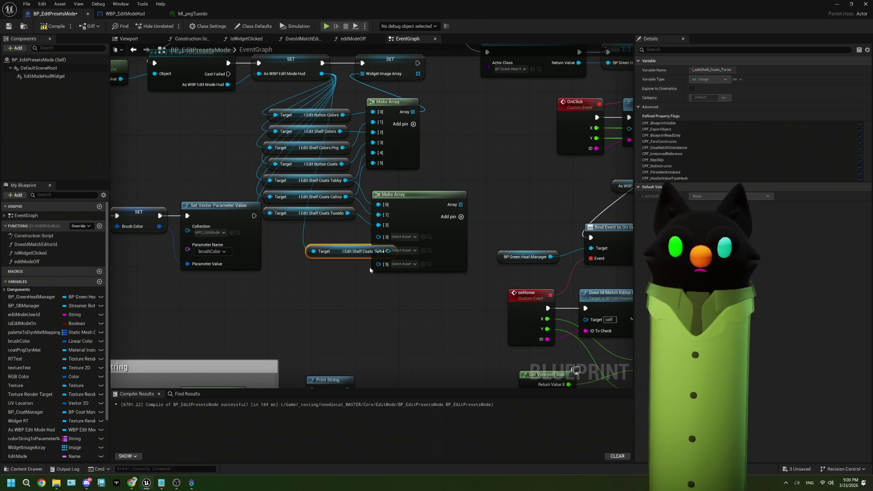
pyautogui.moveTo(344, 251)
pyautogui.mouseDown()
pyautogui.moveTo(298, 230)
pyautogui.moveTo(379, 237)
pyautogui.mouseUp()
pyautogui.moveTo(345, 148)
pyautogui.mouseDown()
pyautogui.moveTo(371, 253)
pyautogui.moveTo(352, 263)
pyautogui.mouseUp()
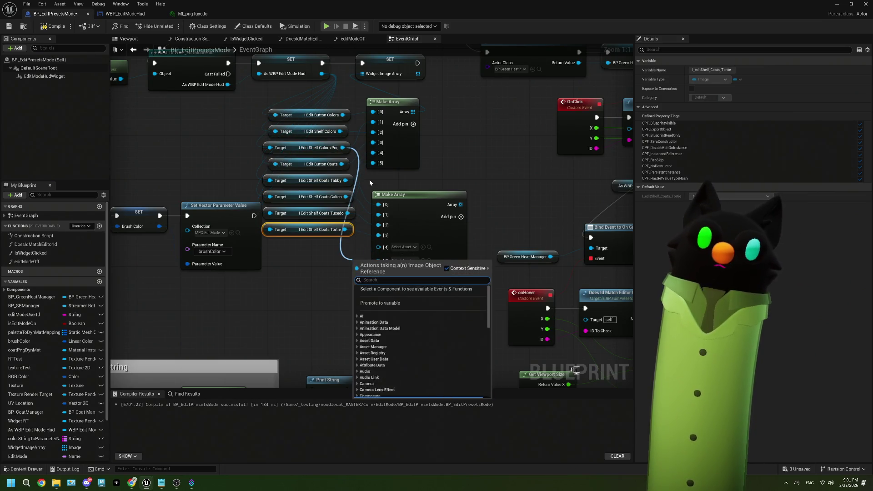
pyautogui.press('Escape')
pyautogui.moveTo(378, 237); pyautogui.dragTo(379, 252)
pyautogui.moveTo(378, 216); pyautogui.dragTo(379, 228)
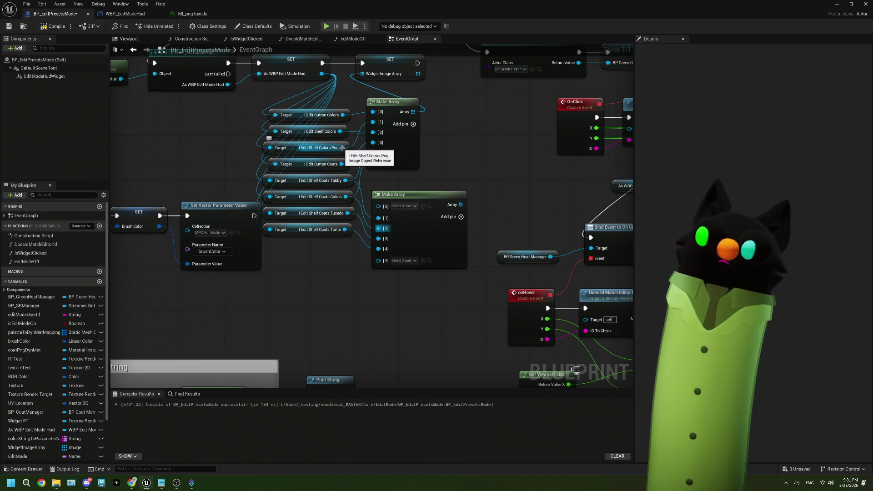
pyautogui.moveTo(343, 148); pyautogui.dragTo(379, 207)
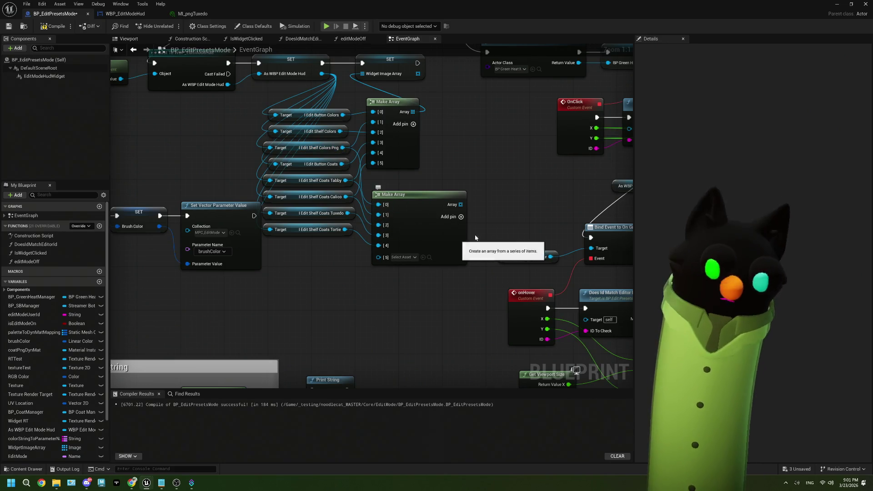
pyautogui.moveTo(364, 243); pyautogui.dragTo(382, 197)
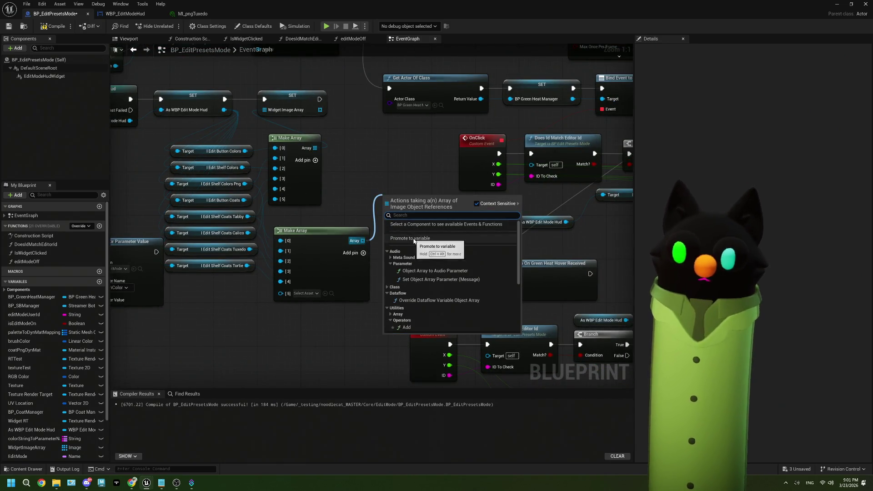
# - Promote the lower Make Array to coatImagesArray, set after Widget Image Array, and remove pin [5]
pyautogui.click(416, 238)
pyautogui.write('coatImagesArr')
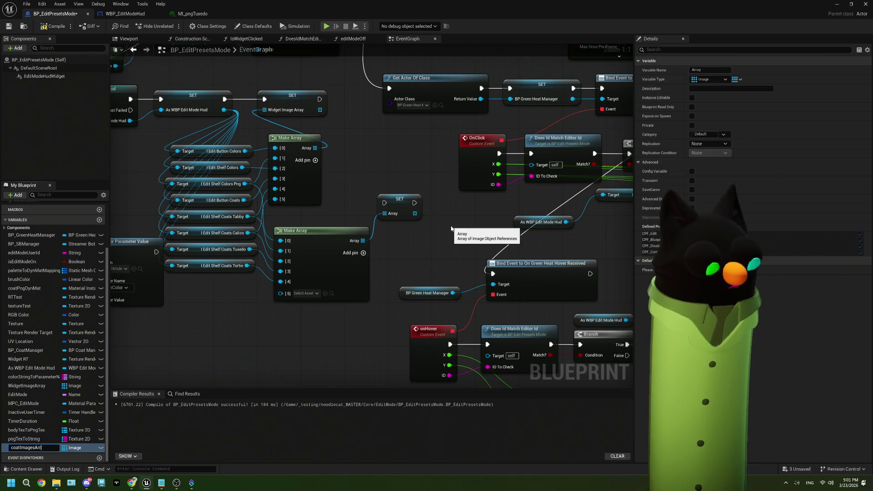
pyautogui.write('ay')
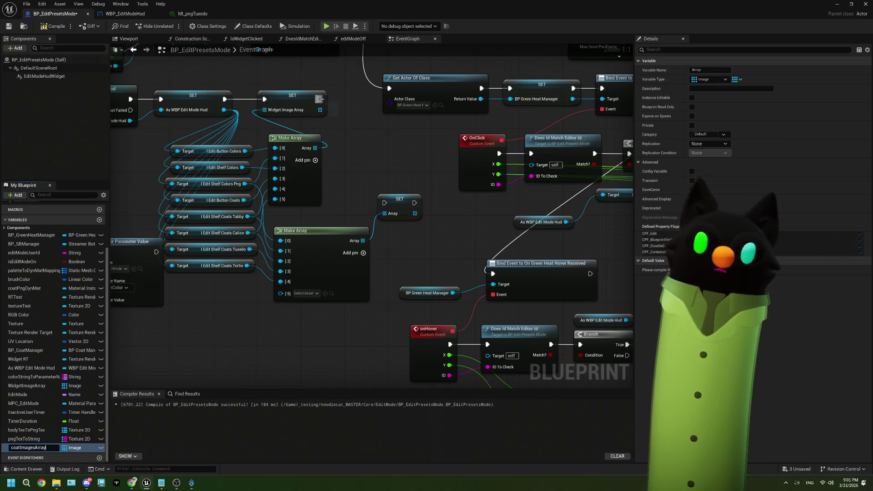
pyautogui.moveTo(320, 99); pyautogui.dragTo(385, 203)
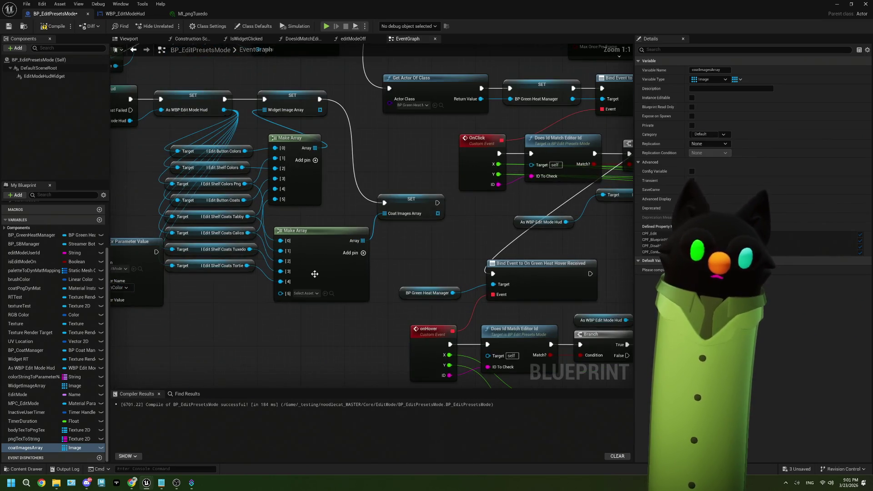
pyautogui.rightClick(281, 294)
pyautogui.click(317, 371)
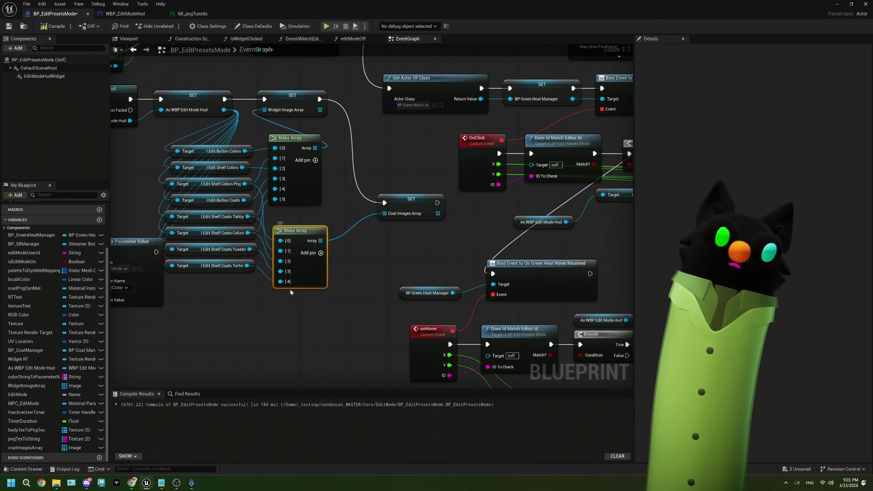
pyautogui.scroll(-4, 317, 291)
pyautogui.moveTo(430, 316)
pyautogui.mouseDown()
pyautogui.moveTo(360, 293)
pyautogui.moveTo(377, 283)
pyautogui.moveTo(365, 292)
pyautogui.mouseUp()
# - Search 'foreach' and place a For Each Loop node next to the Set Render Opacity nodes
pyautogui.scroll(4, 365, 292)
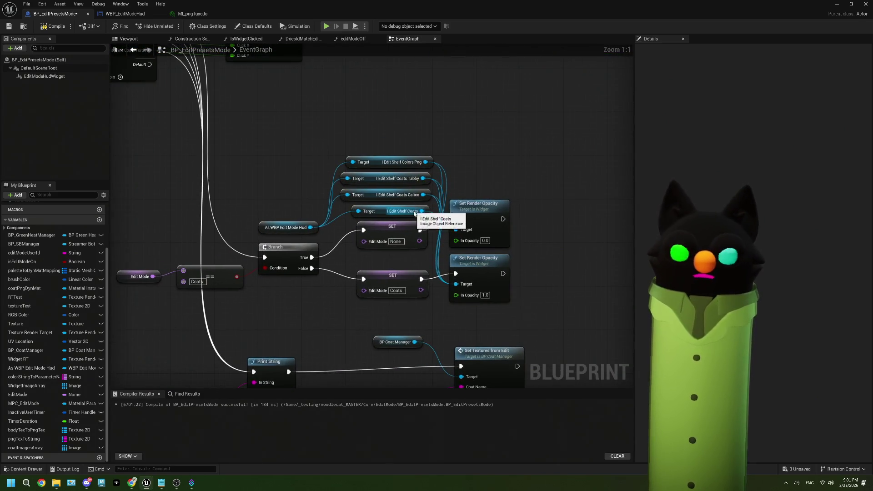
pyautogui.moveTo(526, 209); pyautogui.dragTo(456, 169)
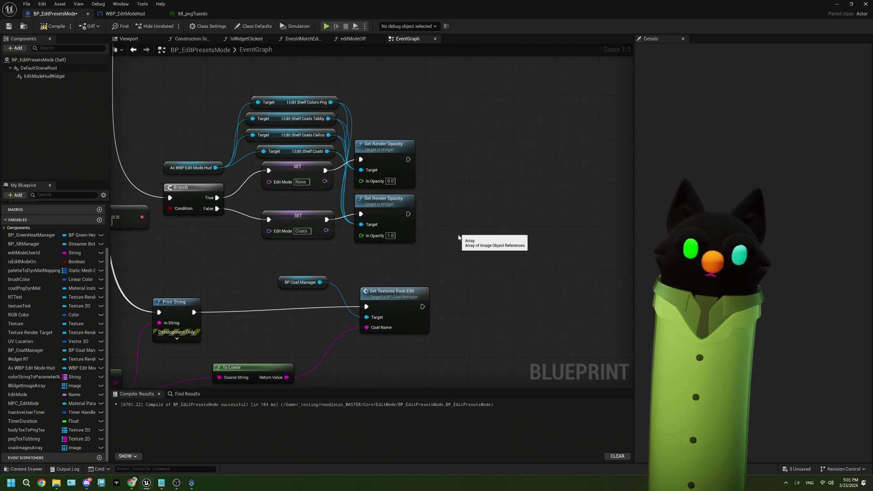
pyautogui.rightClick(441, 191)
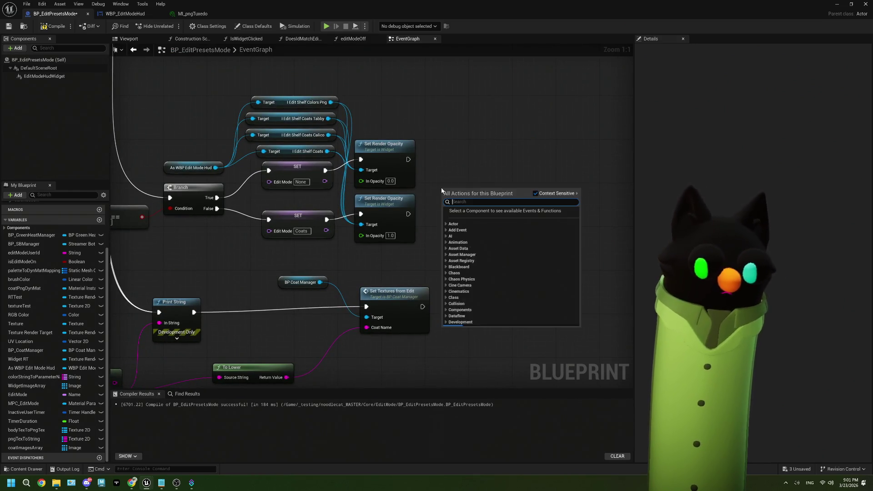
pyautogui.write('foreach')
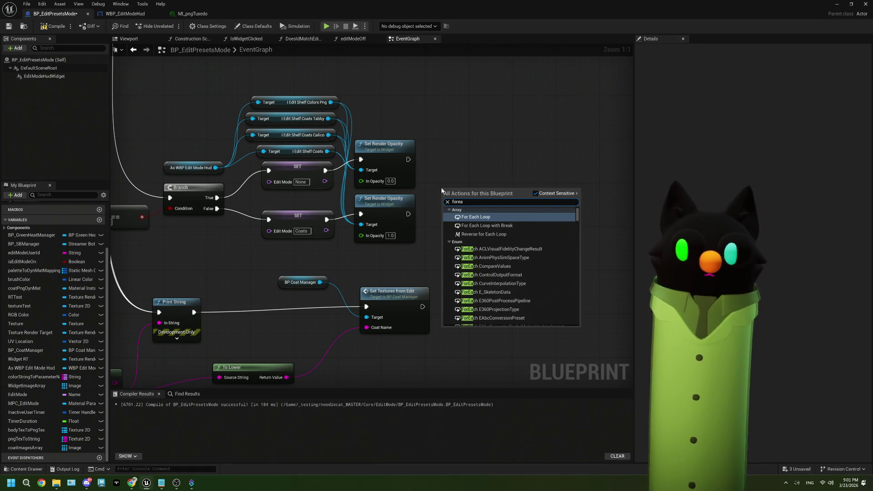
pyautogui.press('Escape')
pyautogui.hotkey('ctrl', 'v')
pyautogui.moveTo(469, 193); pyautogui.dragTo(469, 164)
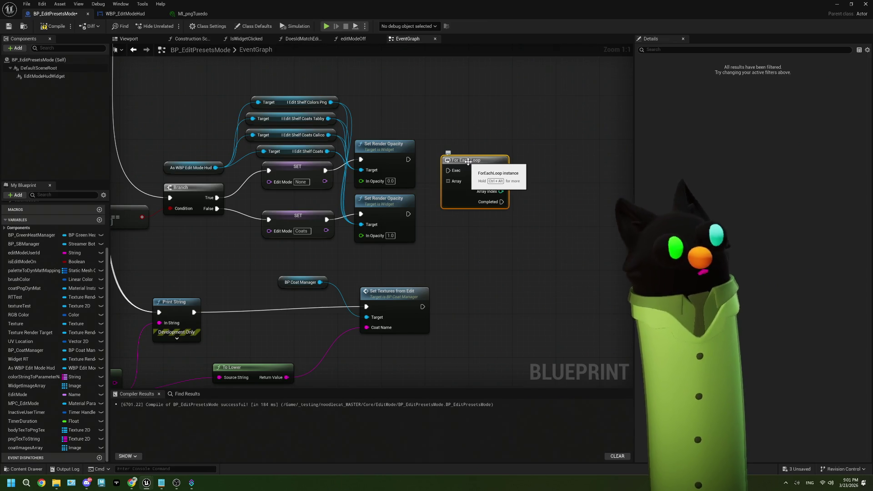
pyautogui.scroll(-3, 469, 161)
pyautogui.moveTo(360, 253)
pyautogui.mouseDown()
pyautogui.moveTo(368, 226)
pyautogui.moveTo(292, 242)
pyautogui.moveTo(300, 239)
pyautogui.mouseUp()
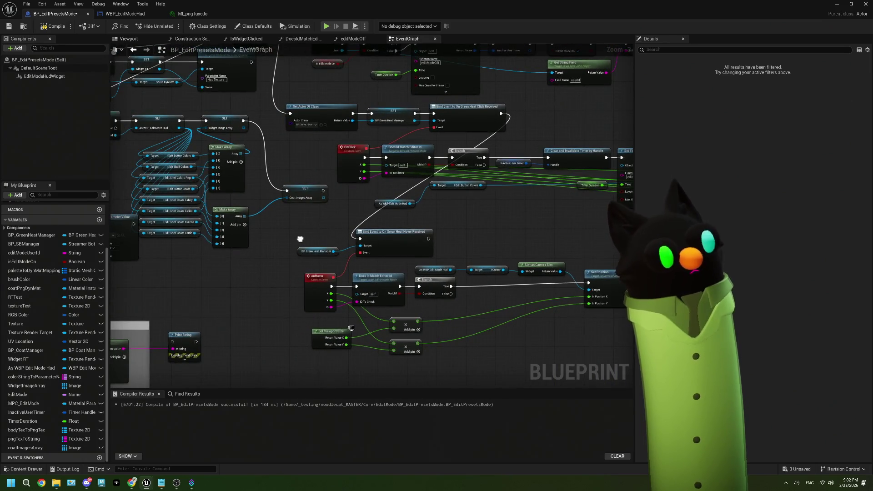
# - Delete the Edit Button Colors getter and As WBP Edit Mode Hud node near the OnClick branch
pyautogui.scroll(1, 287, 220)
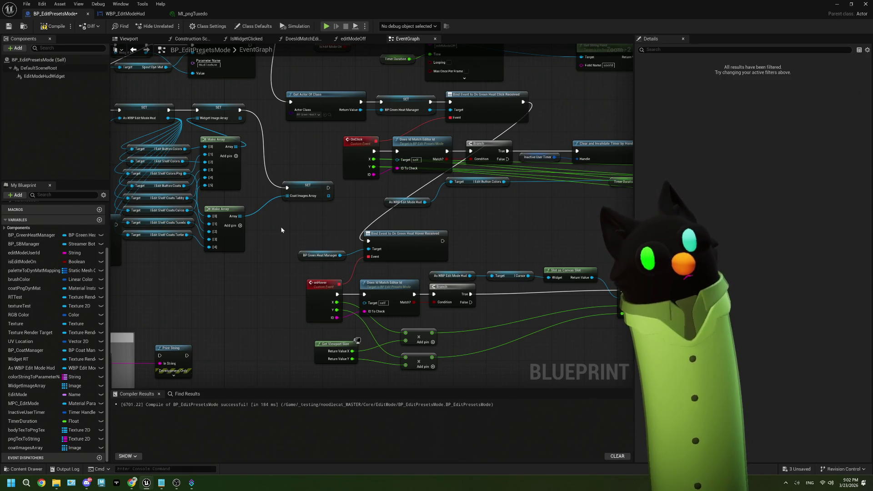
pyautogui.moveTo(525, 226)
pyautogui.mouseDown()
pyautogui.moveTo(386, 225)
pyautogui.moveTo(288, 202)
pyautogui.moveTo(339, 214)
pyautogui.moveTo(246, 178)
pyautogui.moveTo(357, 208)
pyautogui.moveTo(387, 285)
pyautogui.mouseUp()
pyautogui.press('Delete')
pyautogui.scroll(1, 357, 209)
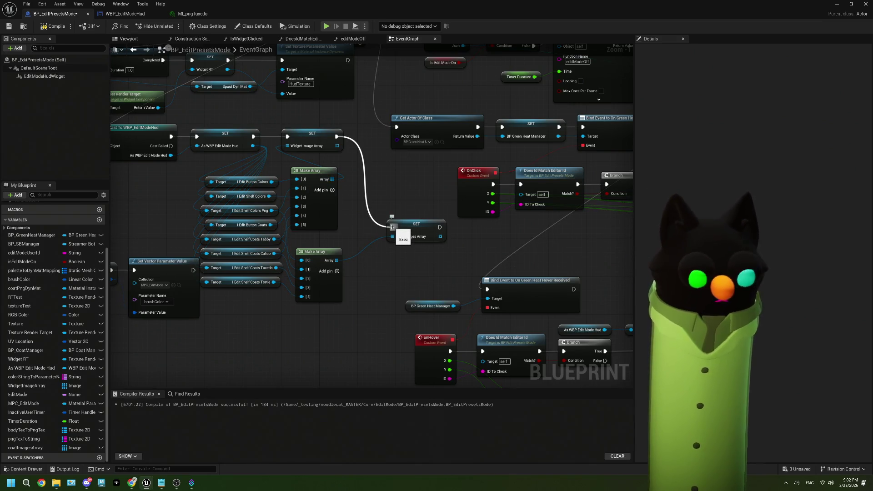
pyautogui.moveTo(343, 283); pyautogui.dragTo(343, 257)
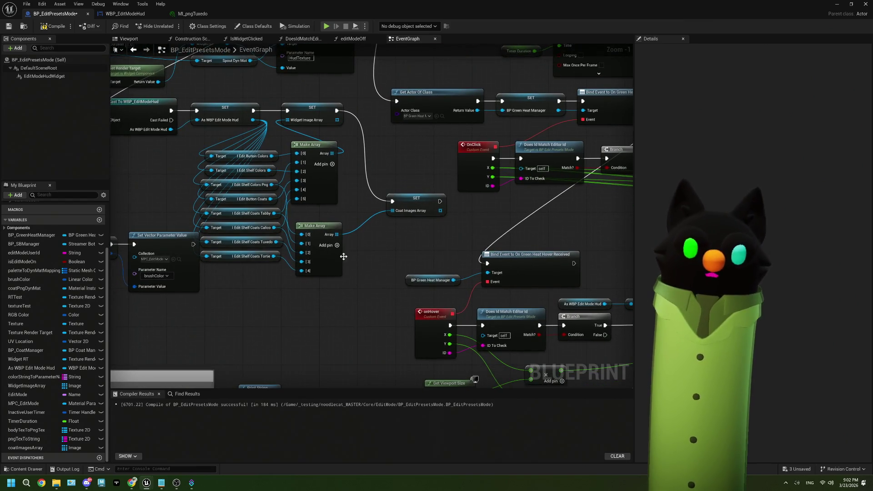
pyautogui.moveTo(304, 229); pyautogui.dragTo(301, 200)
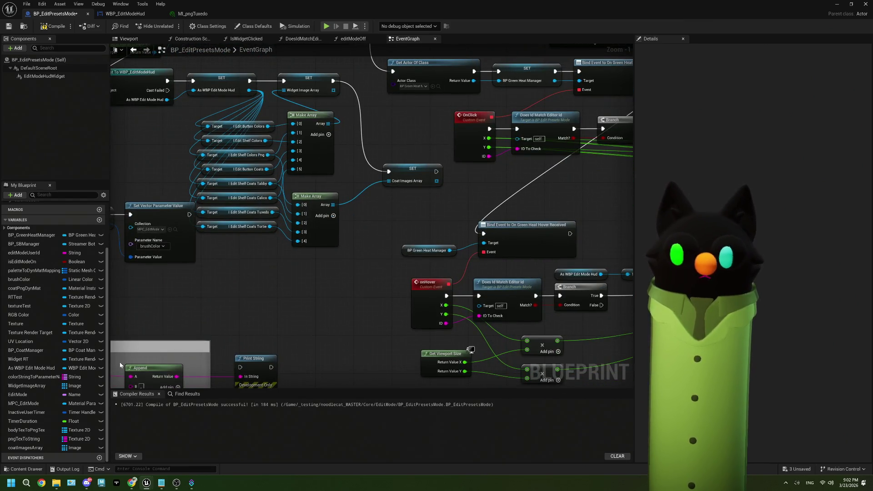
# - Duplicate coatImagesArray as colorImagesArray and drop its SET node above the coat assignment
pyautogui.rightClick(20, 448)
pyautogui.moveTo(48, 406)
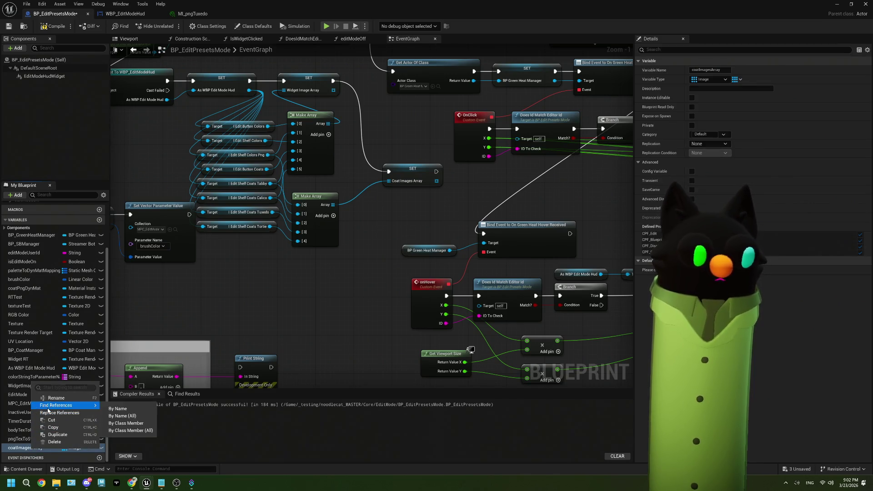
pyautogui.click(56, 435)
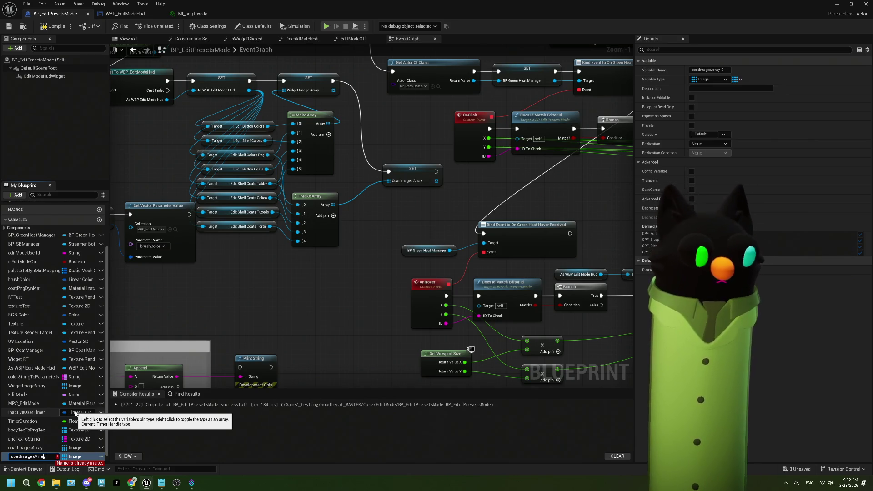
pyautogui.press('Delete')
pyautogui.write('lor')
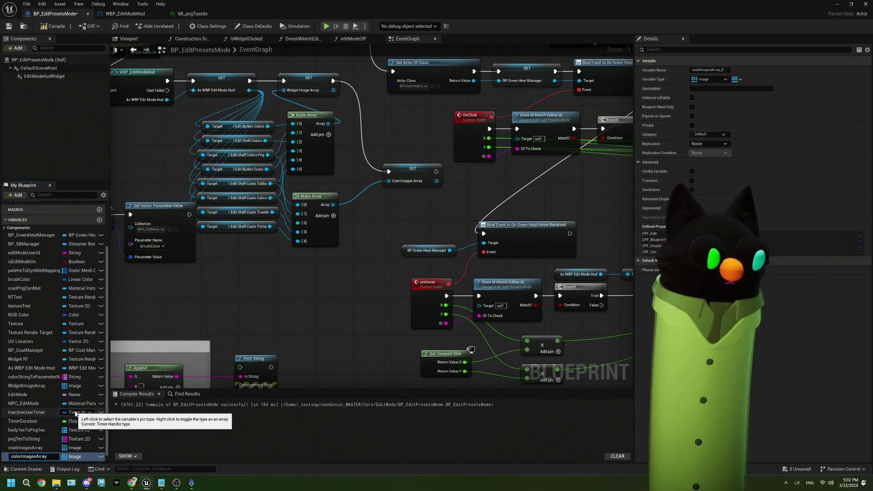
pyautogui.press('Return')
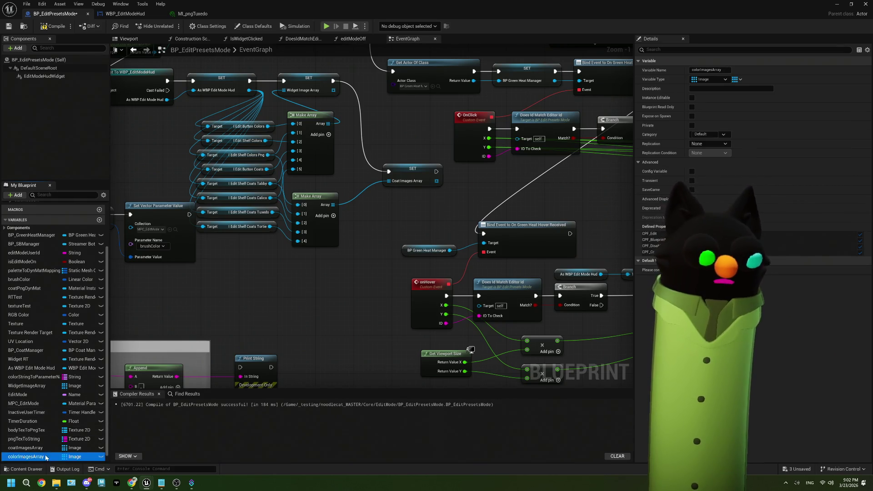
pyautogui.moveTo(311, 282)
pyautogui.mouseDown()
pyautogui.moveTo(399, 173)
pyautogui.moveTo(412, 140)
pyautogui.mouseUp()
pyautogui.click(339, 295)
pyautogui.scroll(1, 414, 140)
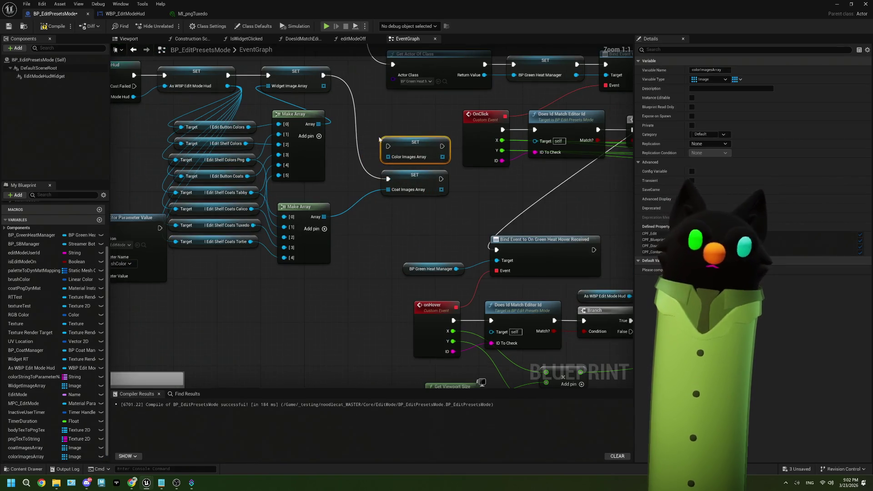
# - Route SET Widget Image Array into SET Color Images Array and move the lower Make Array and four coat getters down
pyautogui.moveTo(322, 75); pyautogui.dragTo(438, 194)
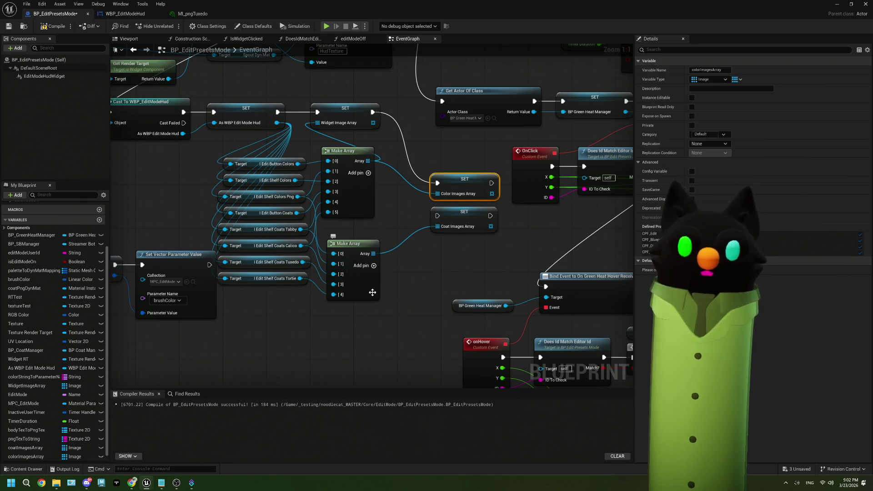
pyautogui.moveTo(372, 292); pyautogui.dragTo(388, 342)
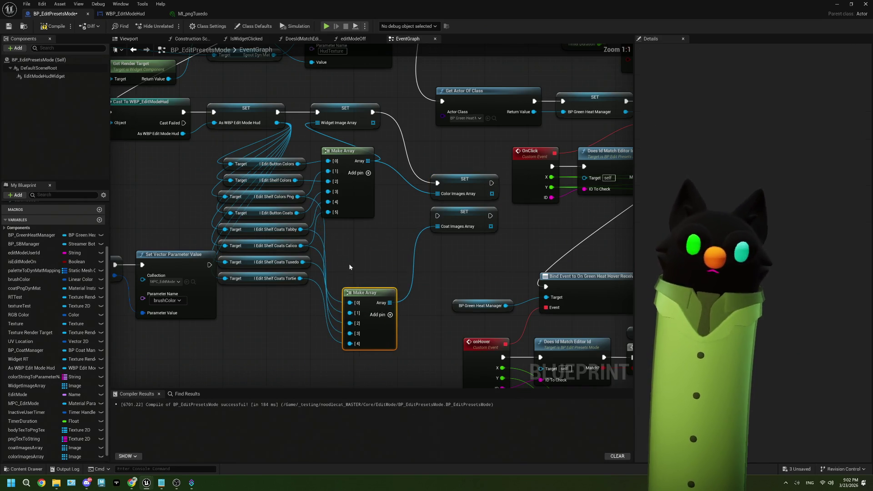
pyautogui.moveTo(350, 267); pyautogui.dragTo(352, 253)
pyautogui.moveTo(317, 302)
pyautogui.mouseDown()
pyautogui.moveTo(281, 206)
pyautogui.moveTo(296, 233)
pyautogui.moveTo(299, 307)
pyautogui.mouseUp()
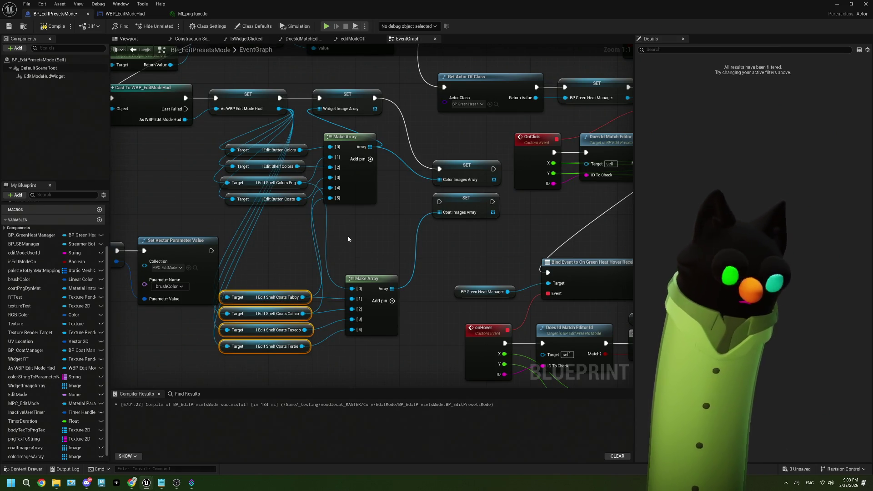
# - Chain the Color Images Array set into the Coat Images Array set
pyautogui.scroll(-4, 347, 235)
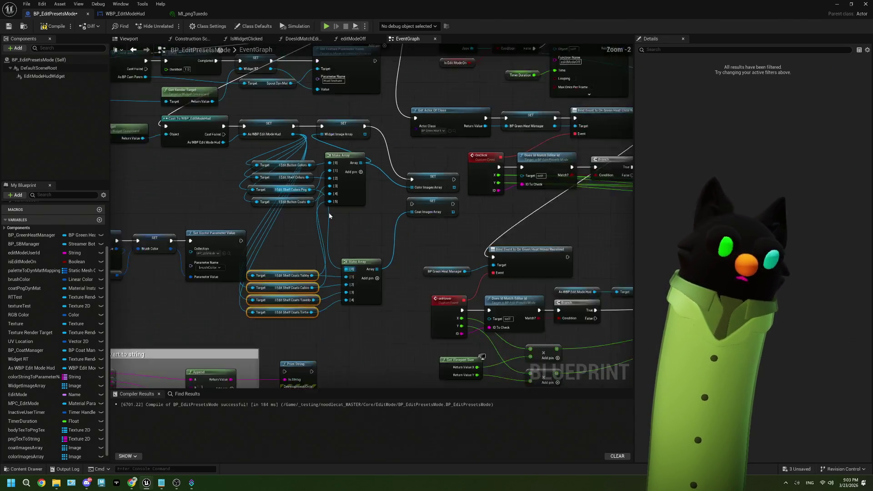
pyautogui.scroll(4, 329, 212)
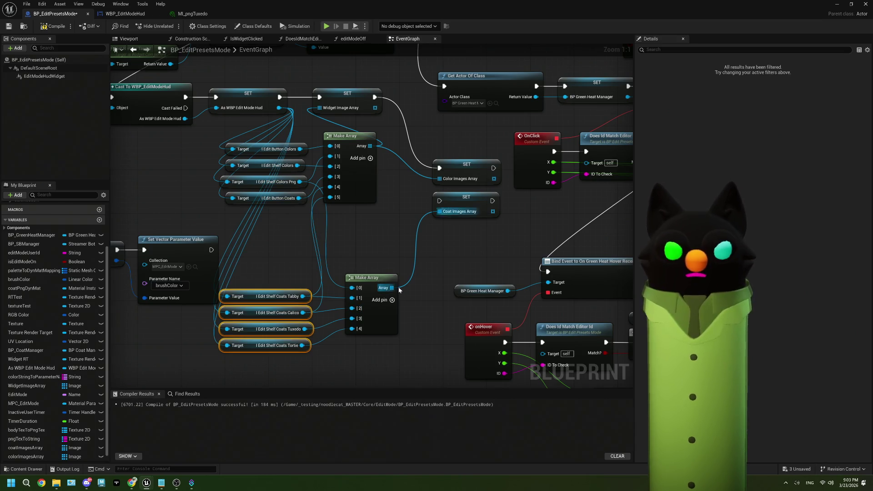
pyautogui.moveTo(479, 210); pyautogui.dragTo(450, 213)
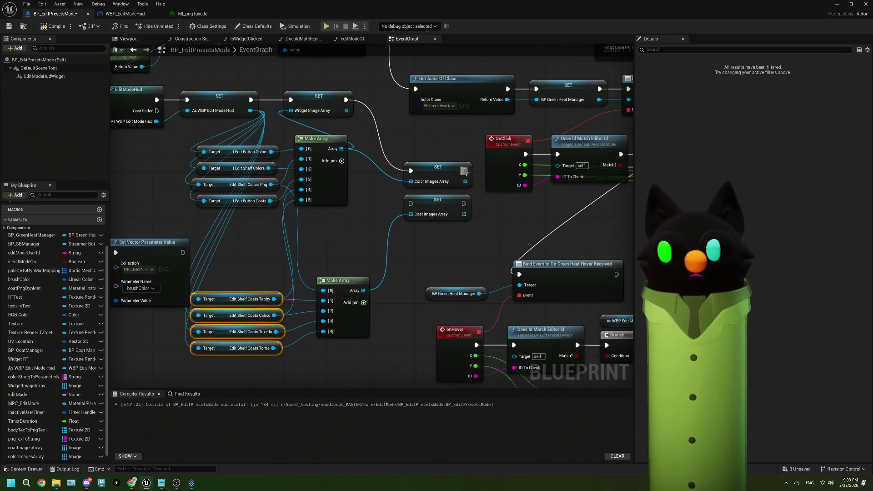
pyautogui.moveTo(464, 171); pyautogui.dragTo(416, 202)
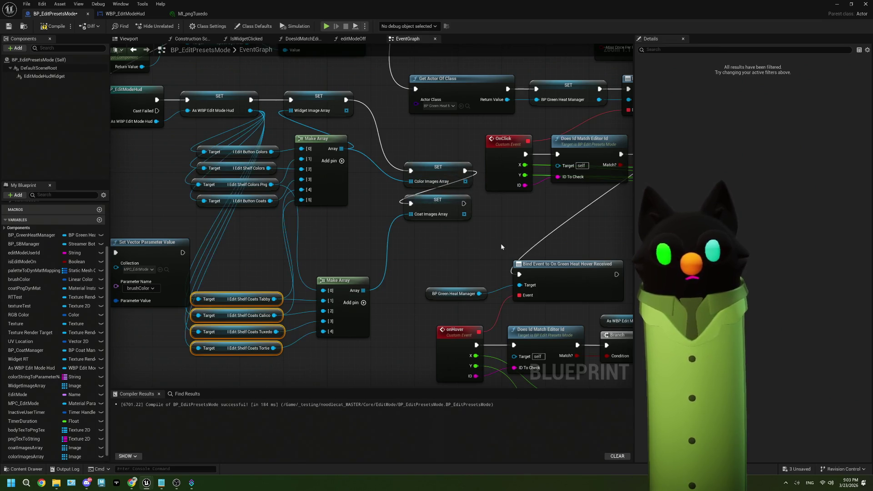
pyautogui.scroll(-2, 417, 202)
pyautogui.moveTo(628, 241); pyautogui.dragTo(423, 239)
pyautogui.scroll(2, 424, 239)
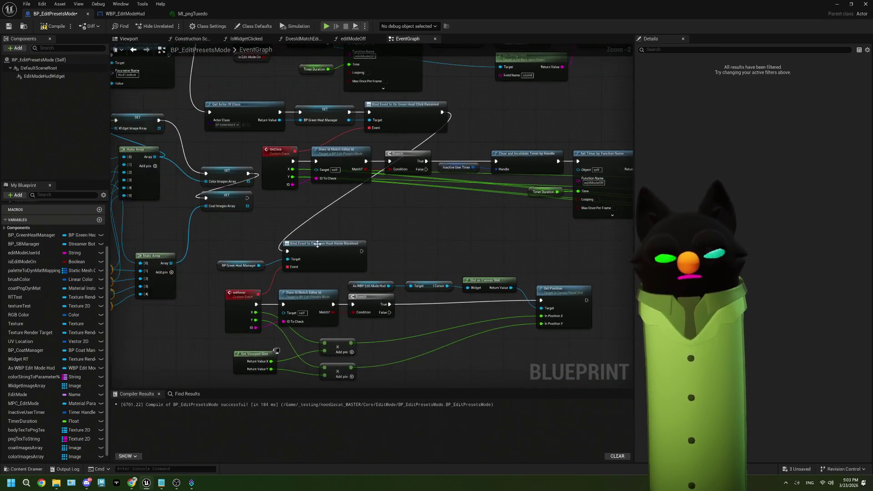
pyautogui.moveTo(100, 239); pyautogui.dragTo(279, 238)
pyautogui.moveTo(274, 183); pyautogui.dragTo(300, 200)
pyautogui.click(248, 226)
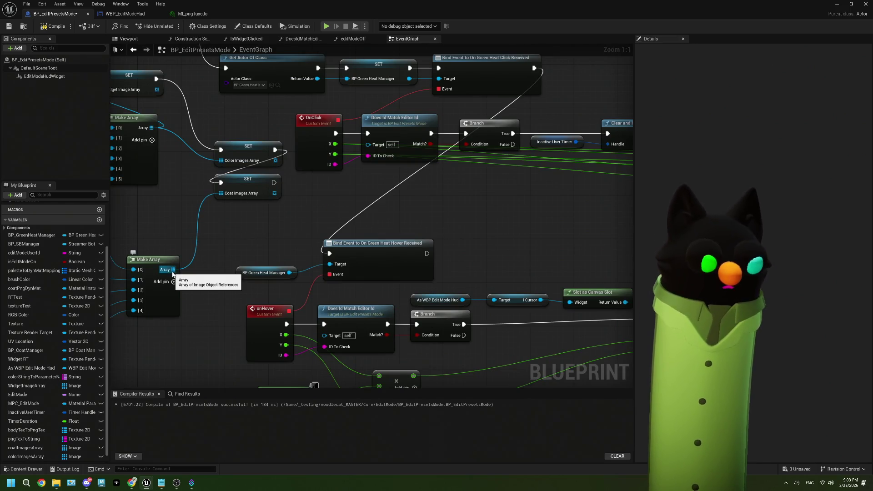
pyautogui.moveTo(275, 160); pyautogui.dragTo(297, 193)
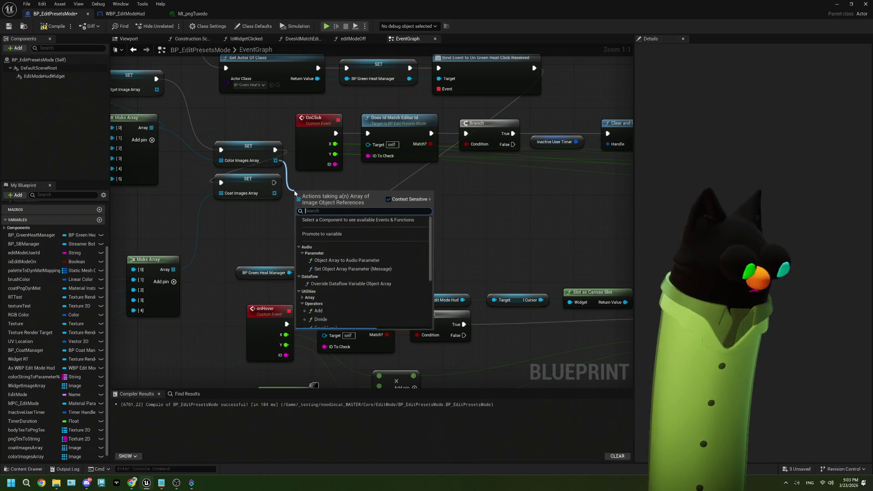
pyautogui.write('add')
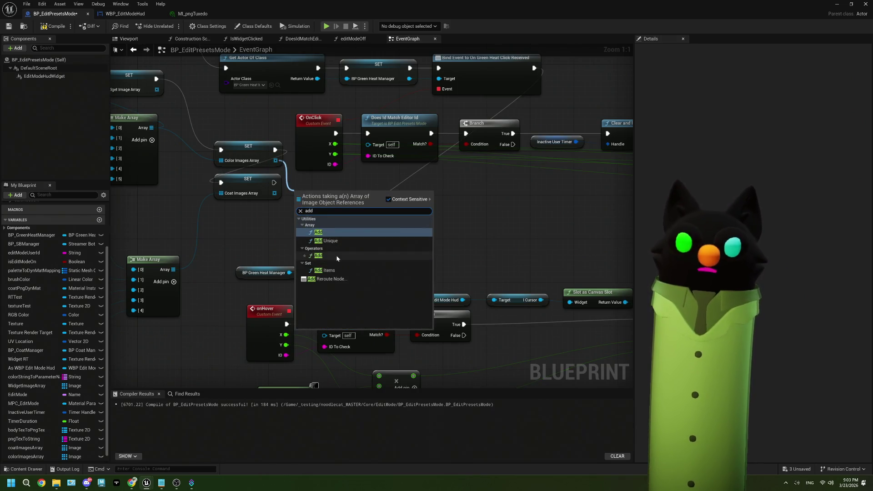
pyautogui.click(318, 256)
pyautogui.moveTo(275, 160)
pyautogui.mouseDown()
pyautogui.moveTo(294, 200)
pyautogui.moveTo(291, 193)
pyautogui.mouseUp()
pyautogui.press('Escape')
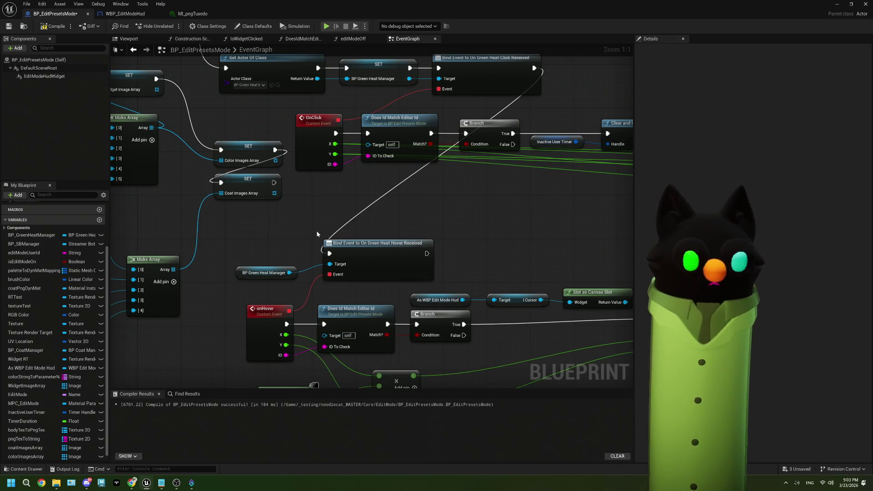
pyautogui.moveTo(275, 160); pyautogui.dragTo(303, 197)
pyautogui.write('comb')
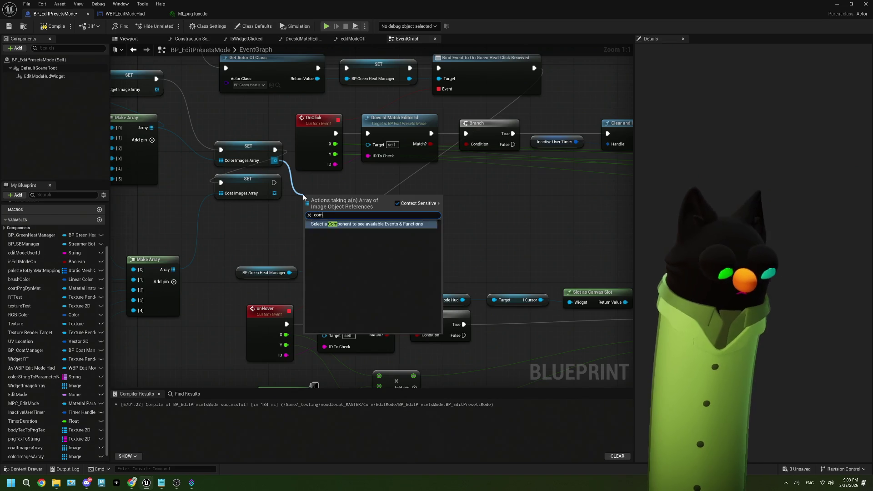
pyautogui.press('BackSpace')
pyautogui.press('BackSpace')
pyautogui.press('BackSpace')
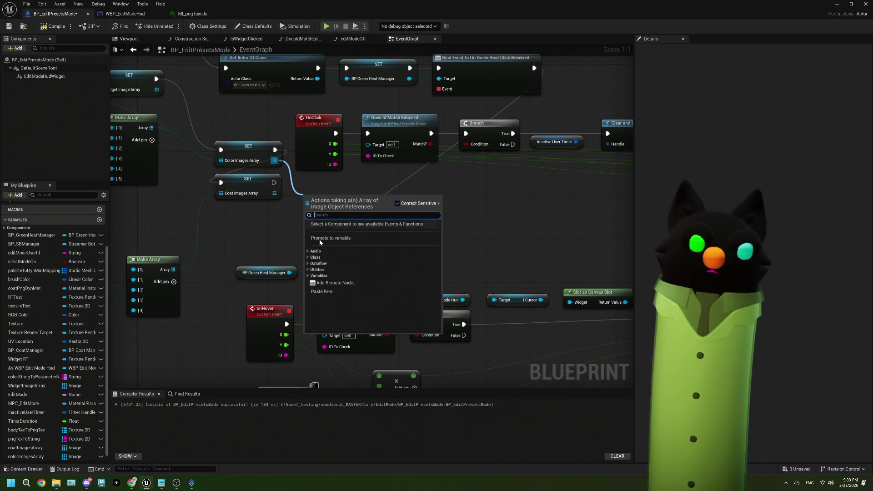
pyautogui.click(308, 270)
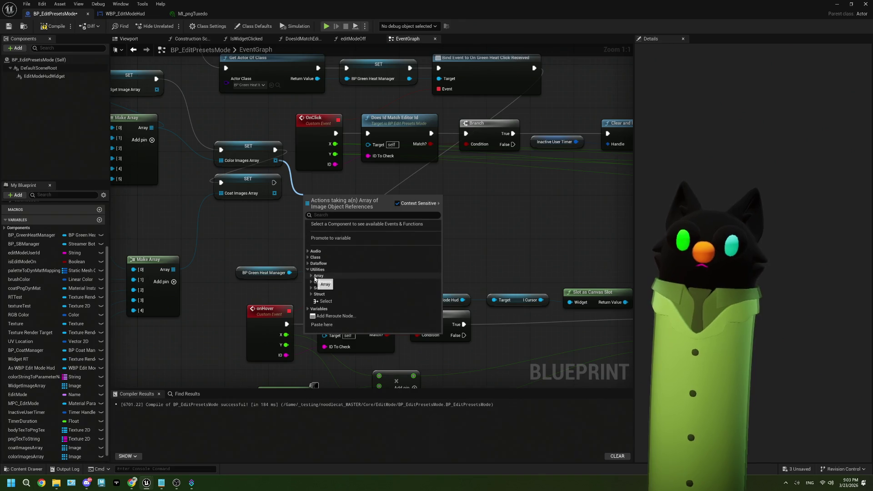
pyautogui.click(315, 277)
pyautogui.click(362, 256)
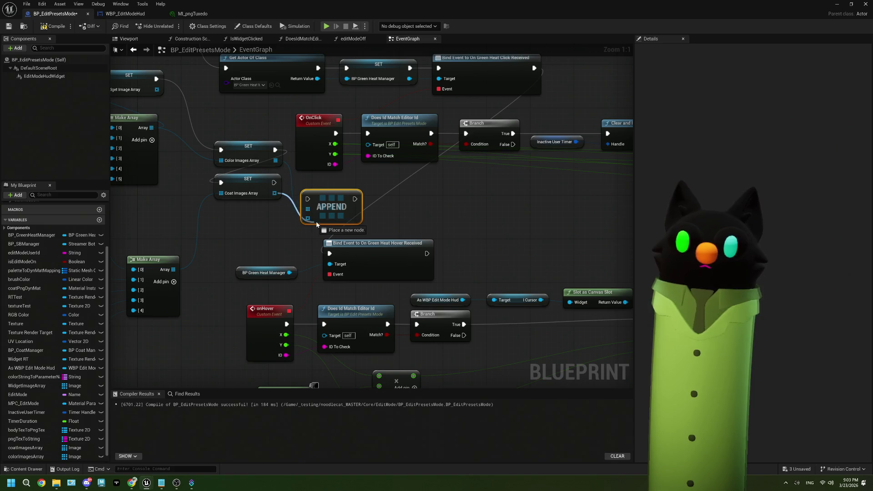
pyautogui.moveTo(317, 225); pyautogui.dragTo(312, 221)
pyautogui.moveTo(274, 183); pyautogui.dragTo(308, 199)
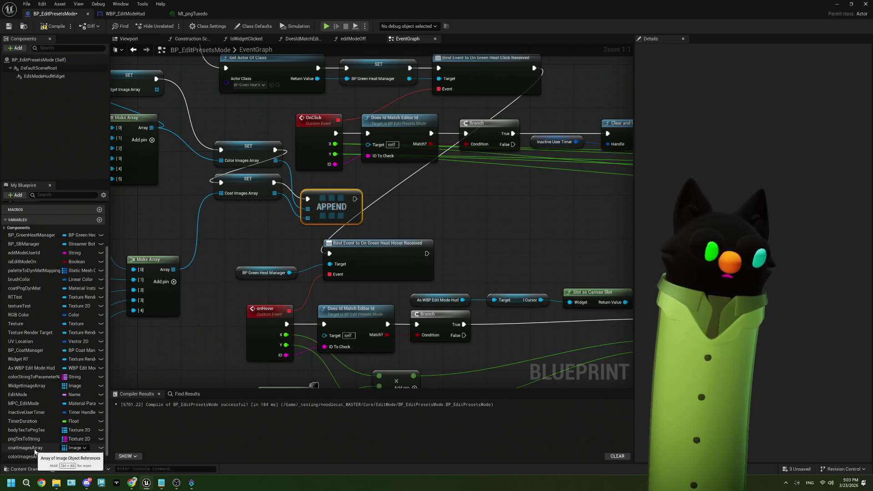
pyautogui.click(26, 386)
pyautogui.moveTo(26, 387); pyautogui.dragTo(390, 206)
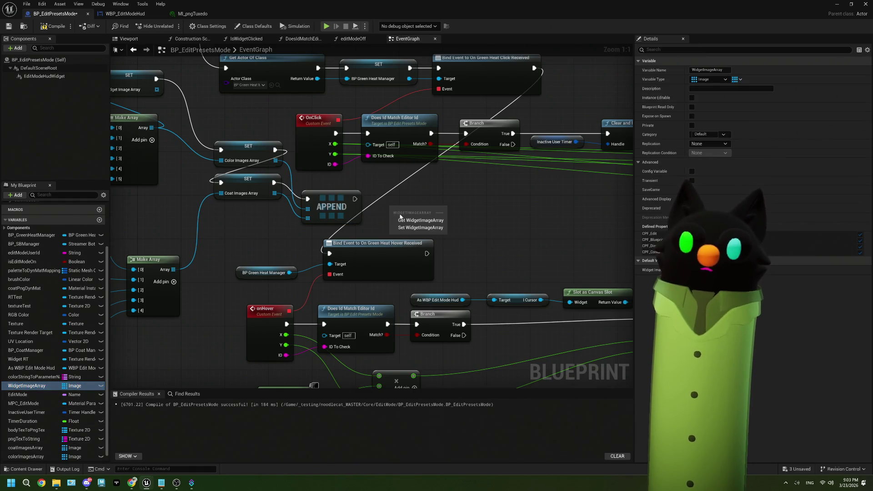
pyautogui.click(414, 224)
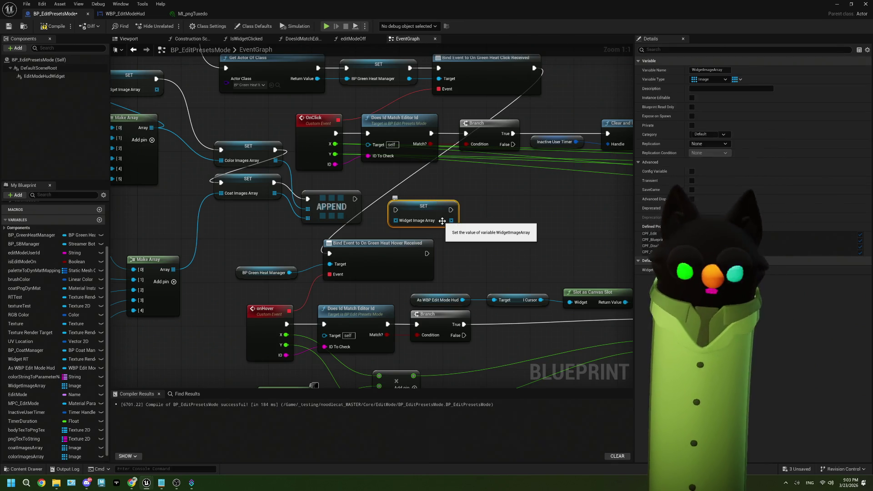
pyautogui.press('Delete')
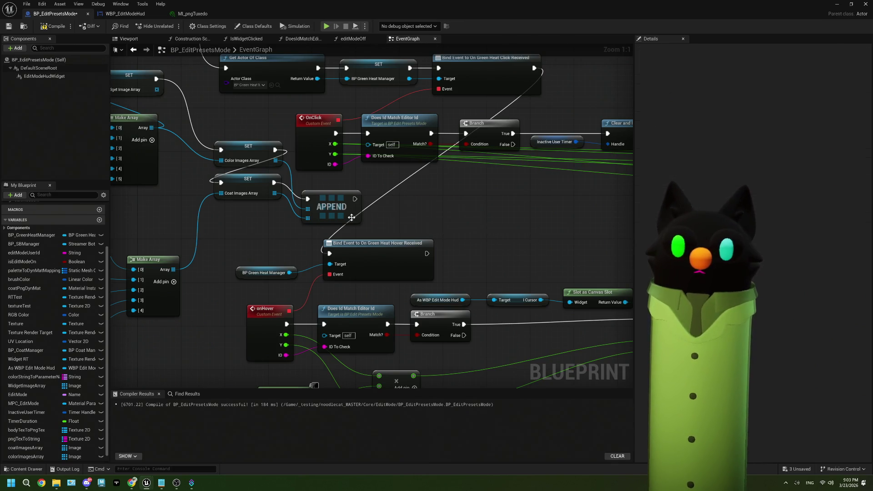
pyautogui.click(351, 217)
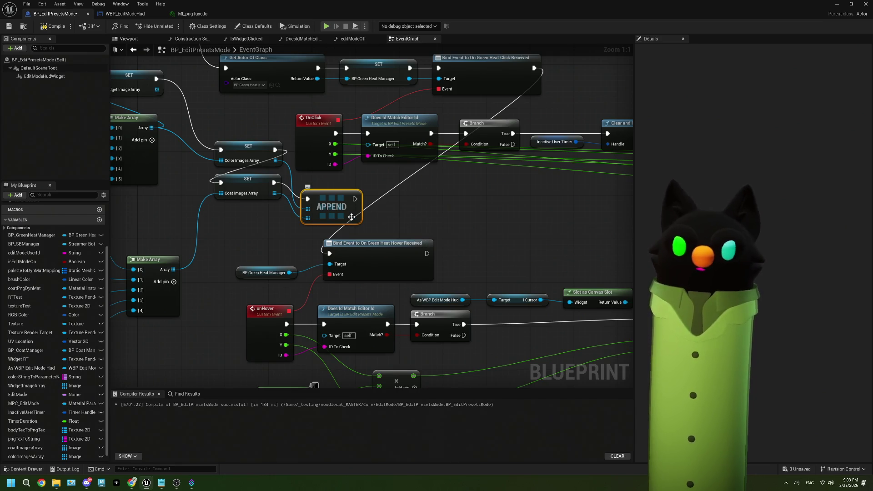
pyautogui.press('Delete')
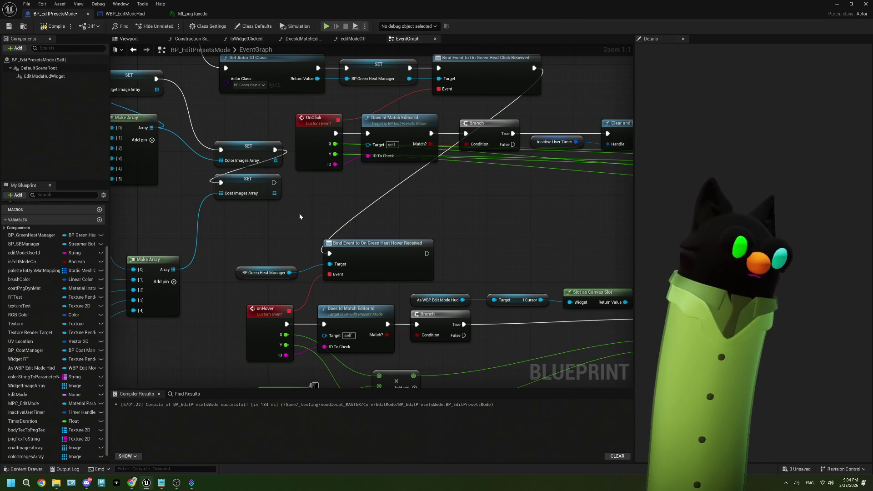
pyautogui.moveTo(275, 161)
pyautogui.mouseDown()
pyautogui.moveTo(319, 203)
pyautogui.moveTo(308, 205)
pyautogui.mouseUp()
pyautogui.click(290, 204)
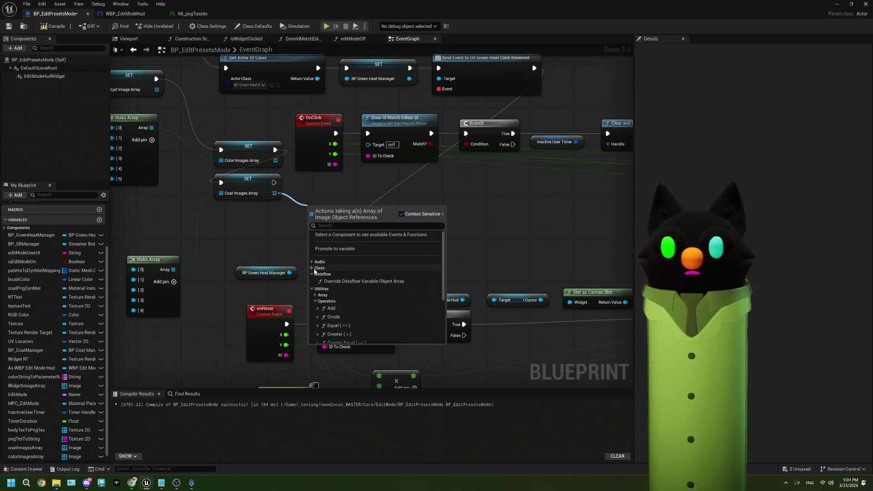
pyautogui.click(313, 274)
pyautogui.click(315, 286)
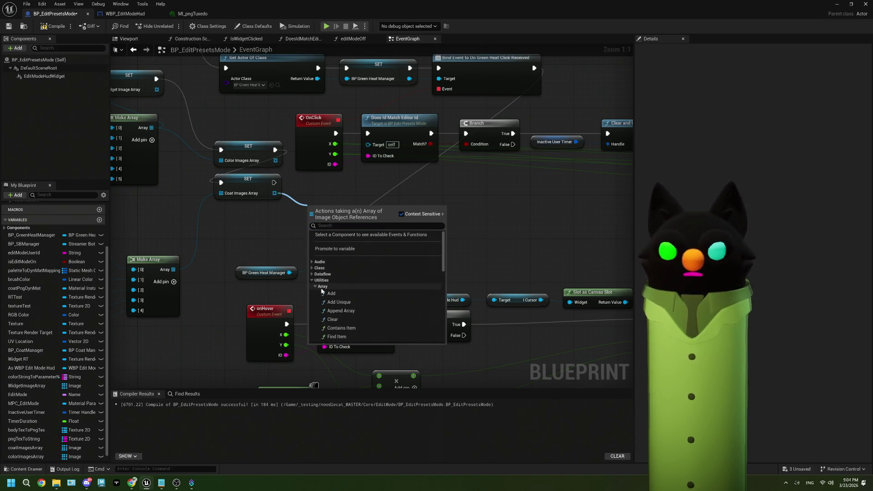
pyautogui.scroll(-2, 329, 291)
pyautogui.scroll(-3, 386, 286)
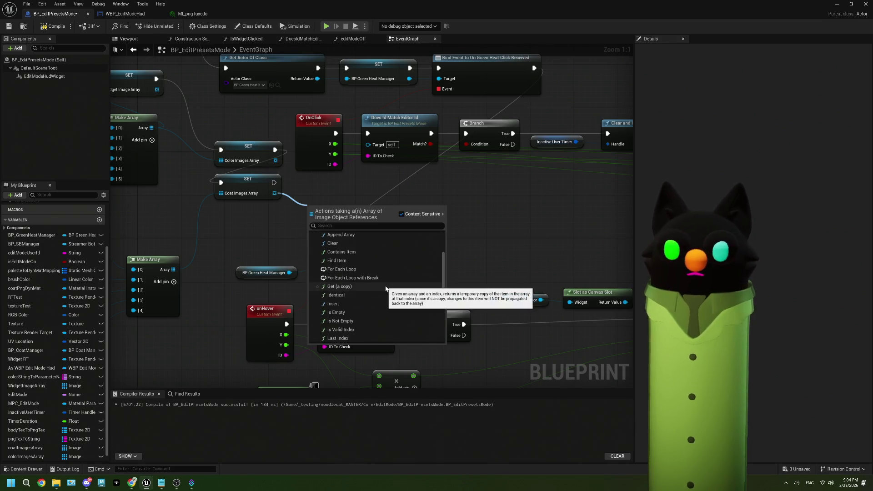
pyautogui.scroll(-3, 385, 286)
pyautogui.scroll(-4, 386, 288)
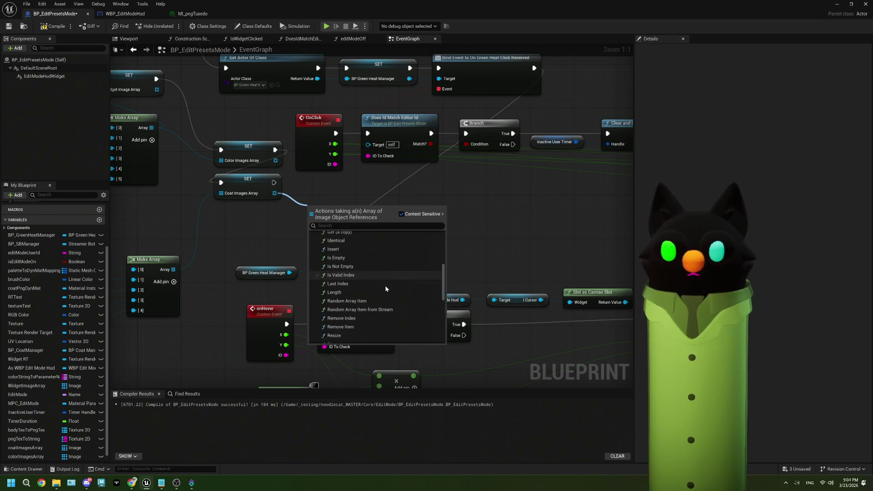
pyautogui.scroll(-2, 386, 288)
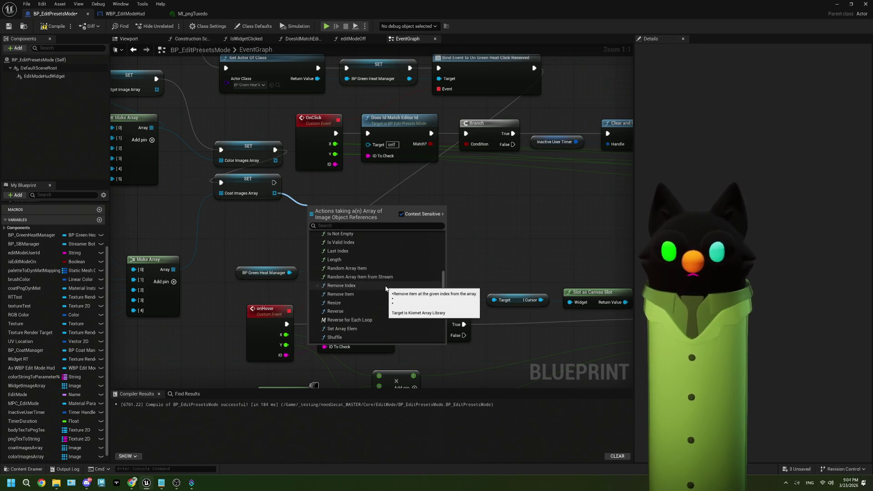
pyautogui.scroll(-3, 386, 288)
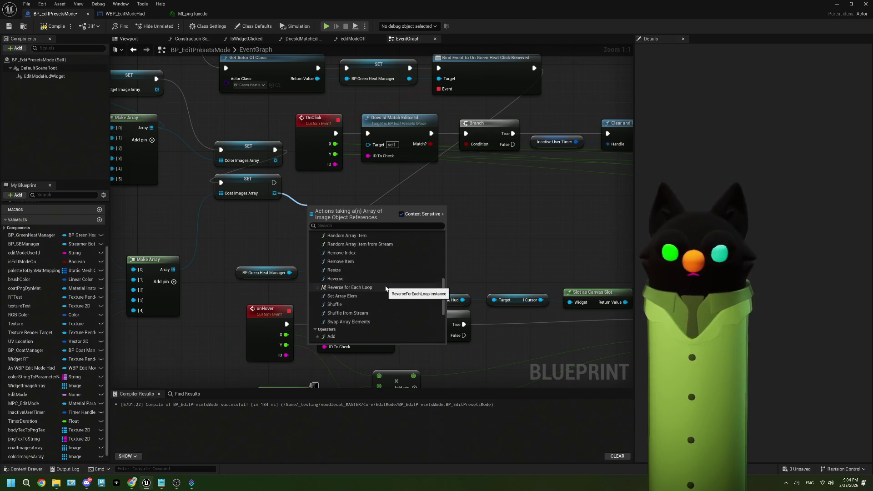
pyautogui.scroll(-10, 386, 287)
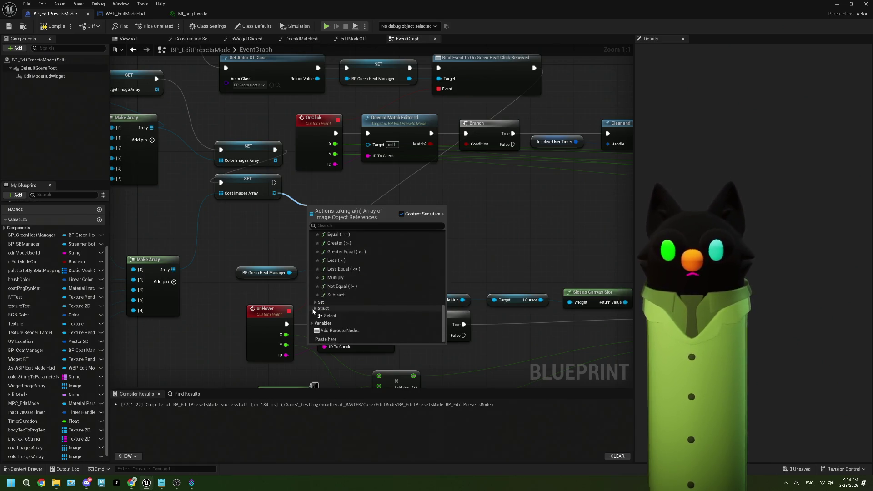
pyautogui.click(285, 235)
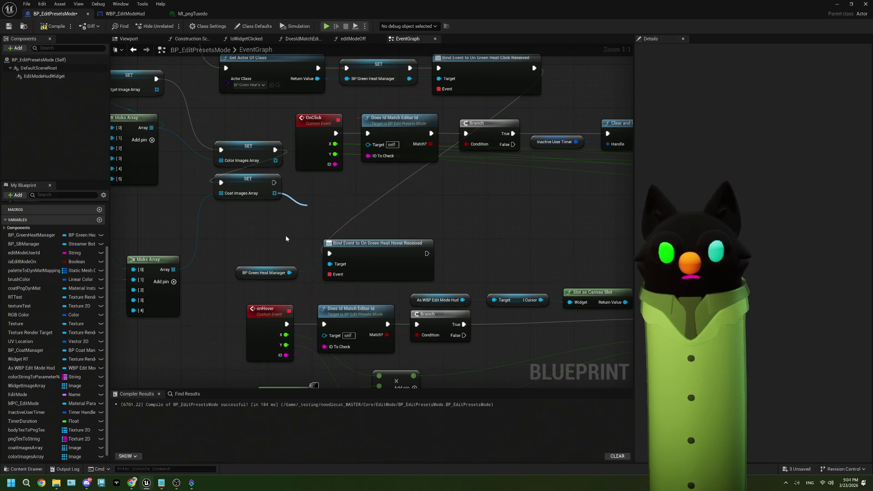
# - Review the SET, Make Array, OnClick and Print String nodes, then compile BP_EditPresetsMode
pyautogui.moveTo(266, 230); pyautogui.dragTo(368, 262)
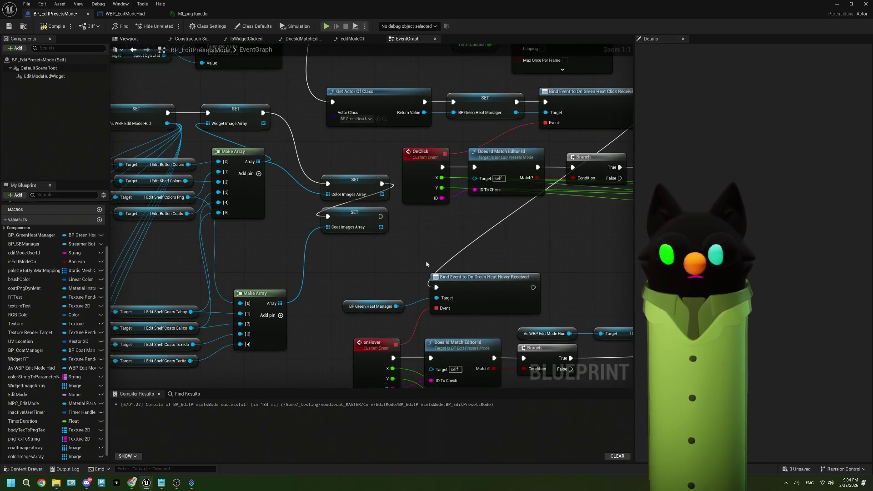
pyautogui.moveTo(427, 264)
pyautogui.mouseDown()
pyautogui.moveTo(430, 246)
pyautogui.moveTo(465, 252)
pyautogui.moveTo(265, 253)
pyautogui.moveTo(528, 241)
pyautogui.mouseUp()
pyautogui.moveTo(338, 242); pyautogui.dragTo(408, 225)
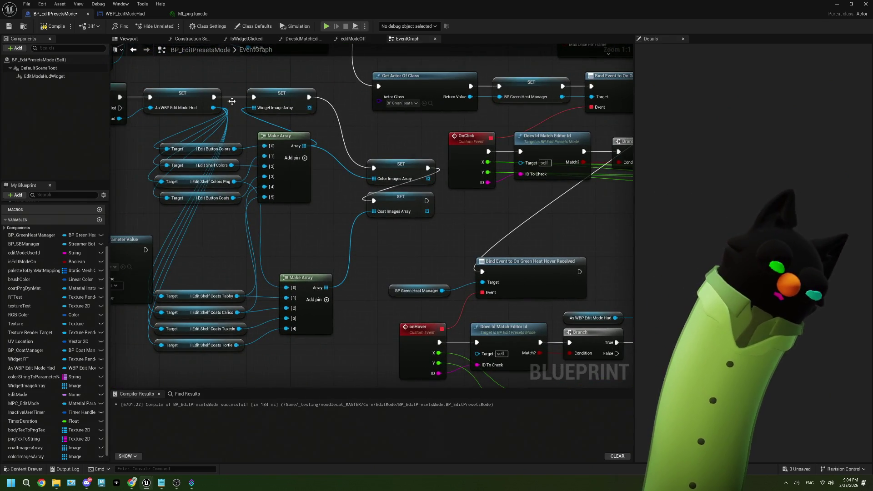
pyautogui.scroll(-4, 316, 298)
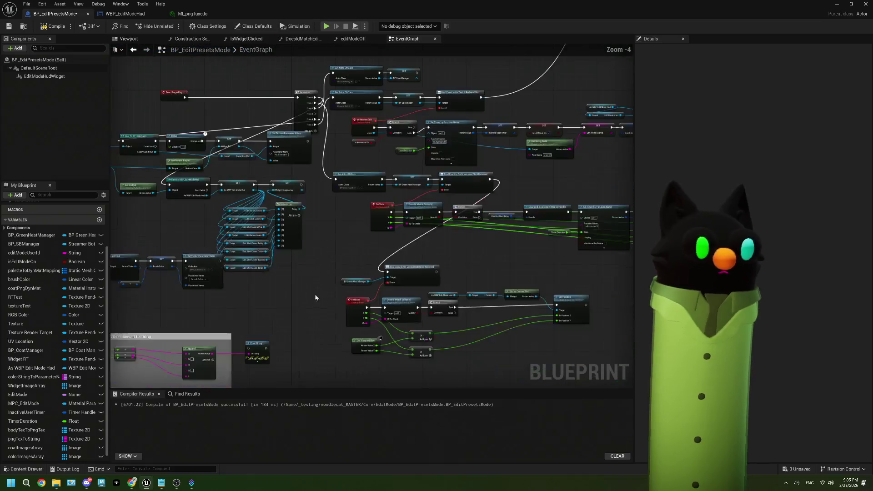
pyautogui.moveTo(316, 298)
pyautogui.mouseDown()
pyautogui.moveTo(213, 245)
pyautogui.moveTo(321, 274)
pyautogui.mouseUp()
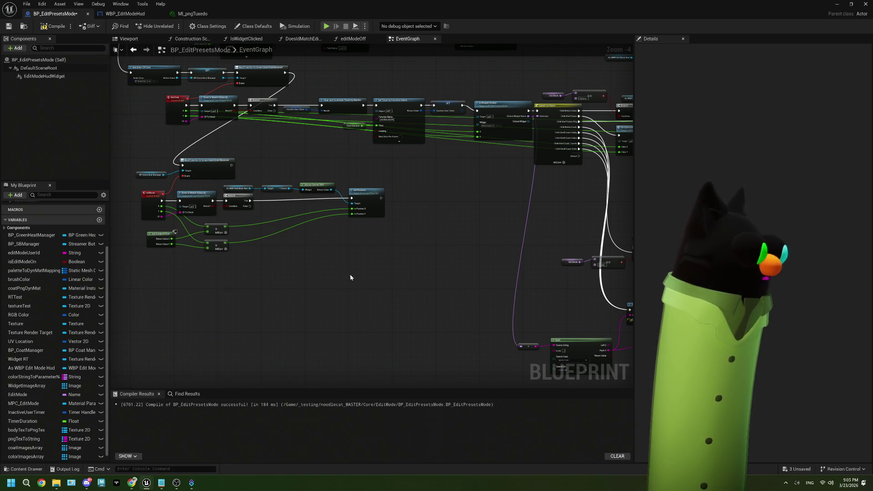
pyautogui.moveTo(377, 289)
pyautogui.mouseDown()
pyautogui.moveTo(273, 263)
pyautogui.moveTo(186, 211)
pyautogui.mouseUp()
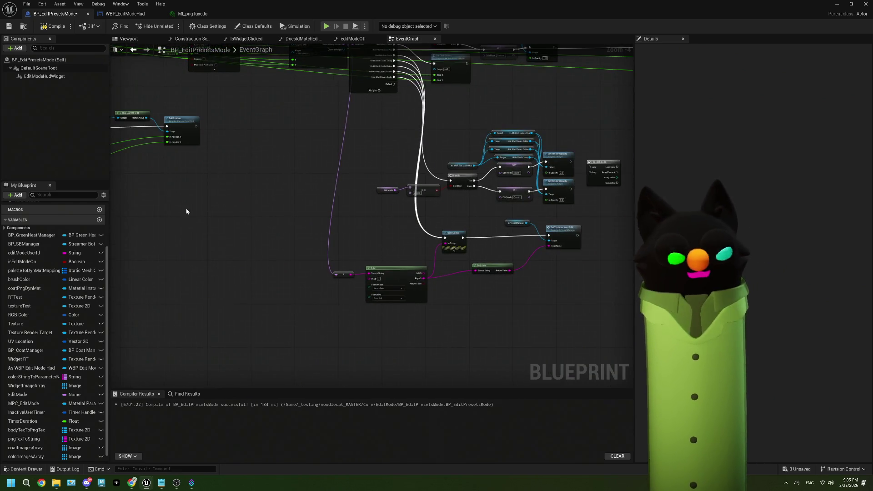
pyautogui.click(50, 27)
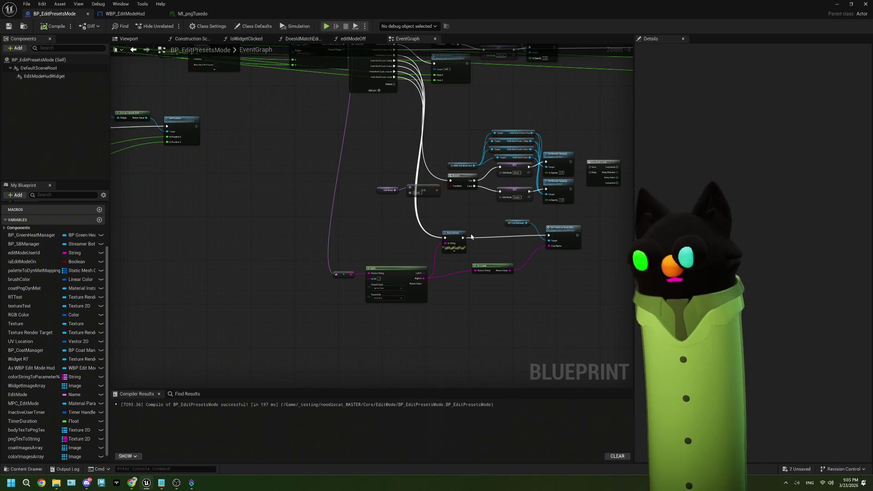
# - Delete the unused For Each Loop node and minimize the Blueprint editor back to the level
pyautogui.scroll(4, 471, 237)
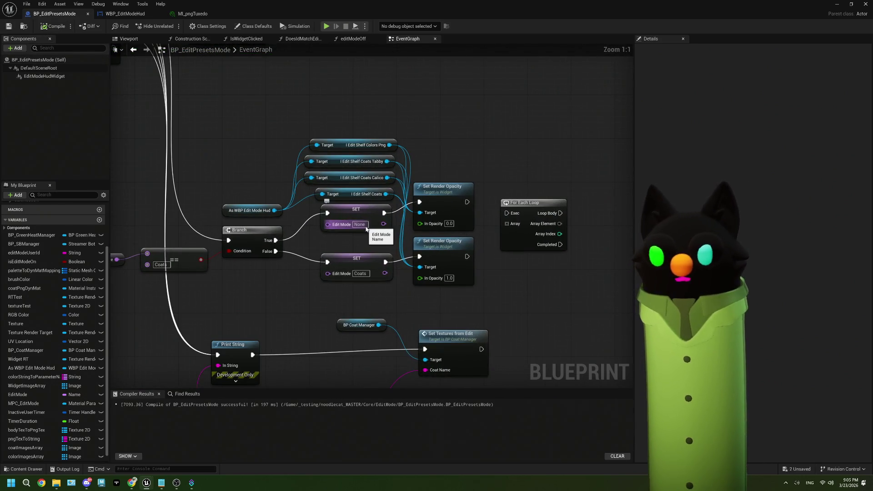
pyautogui.moveTo(370, 233); pyautogui.dragTo(371, 244)
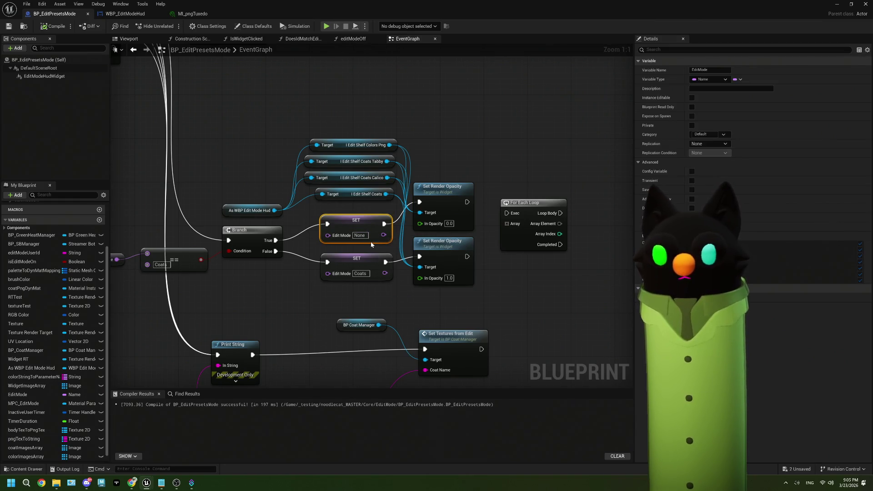
pyautogui.click(535, 244)
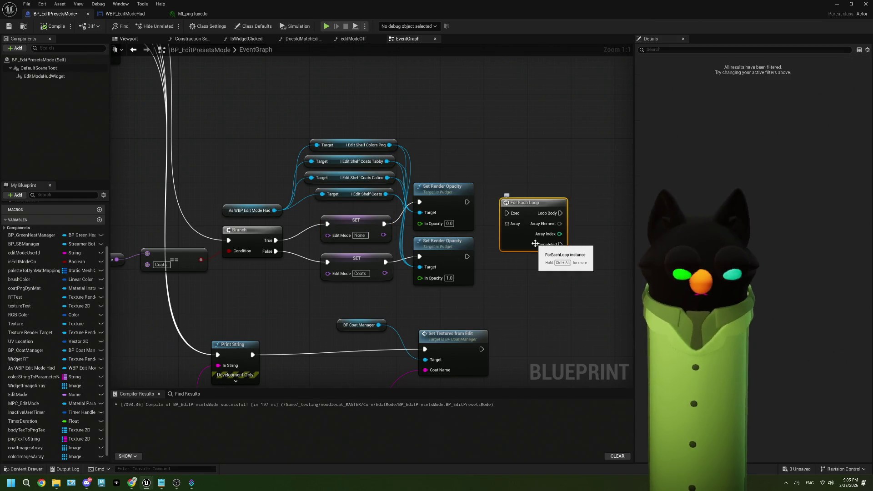
pyautogui.press('Delete')
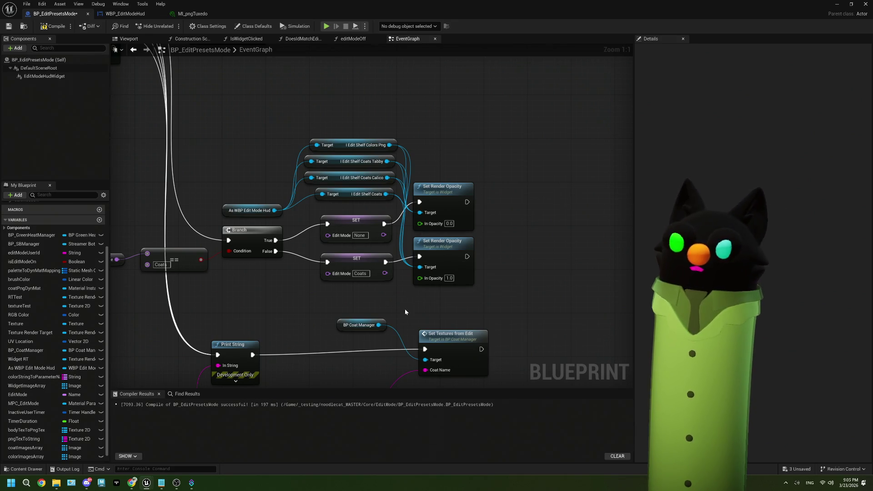
pyautogui.moveTo(405, 312)
pyautogui.mouseDown()
pyautogui.moveTo(409, 179)
pyautogui.moveTo(482, 242)
pyautogui.moveTo(502, 277)
pyautogui.mouseUp()
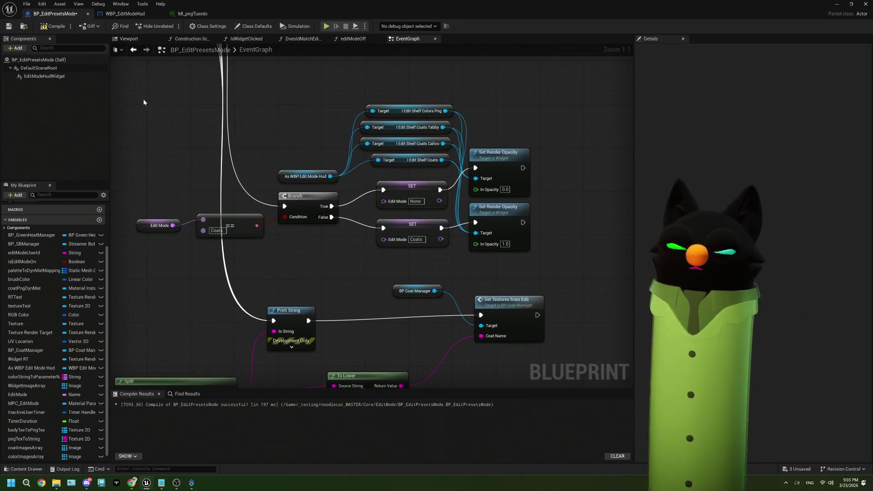
pyautogui.click(838, 6)
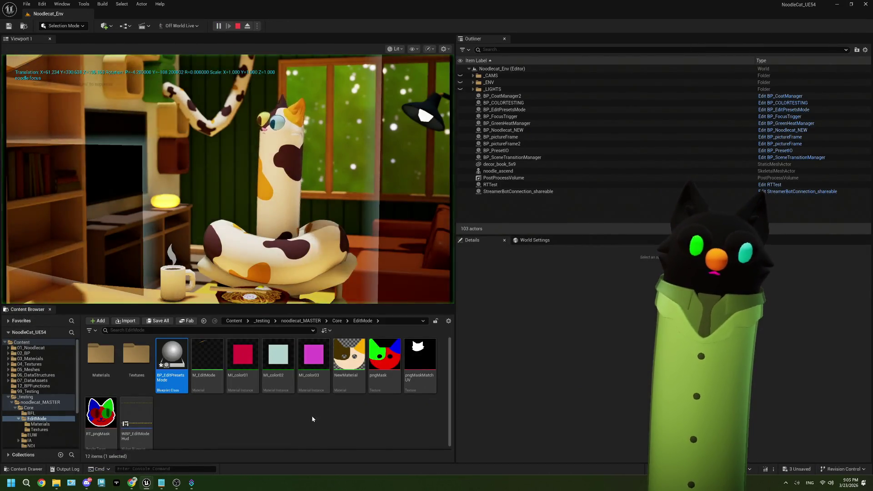
# - Redeem the Edit Mode channel reward on Twitch and open the COATS shelf in game
pyautogui.moveTo(139, 485)
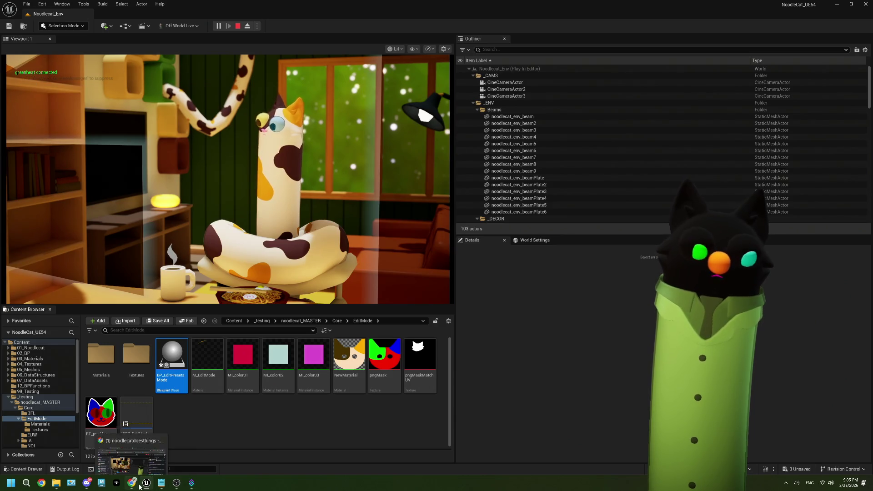
pyautogui.click(132, 445)
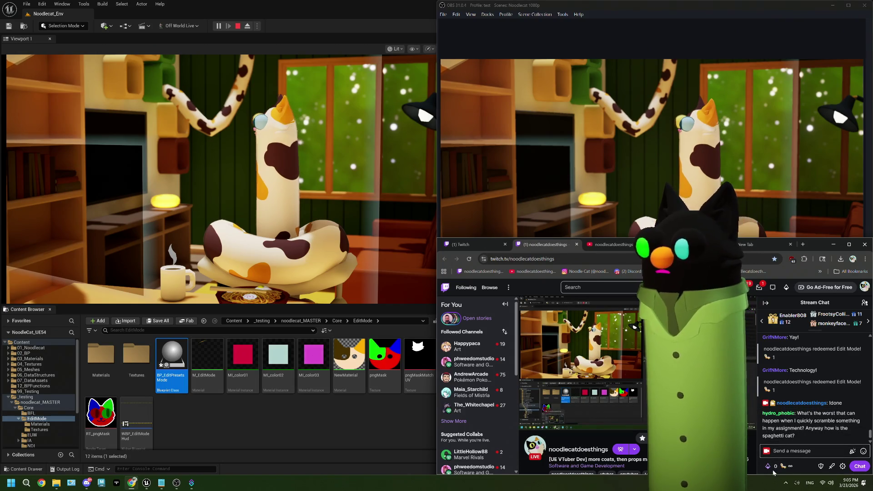
pyautogui.click(773, 465)
pyautogui.click(773, 448)
pyautogui.click(795, 388)
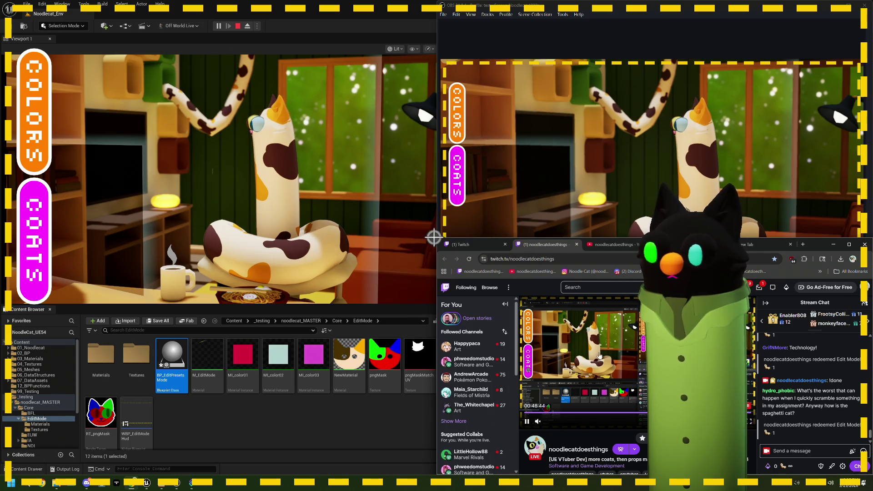
pyautogui.click(66, 255)
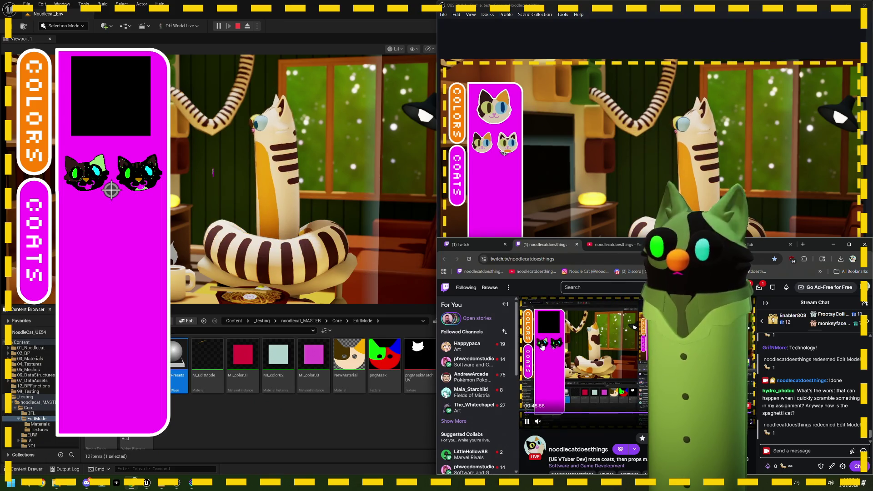
# - Stop the play session and return to the BP_EditPresetsMode event graph
pyautogui.click(244, 37)
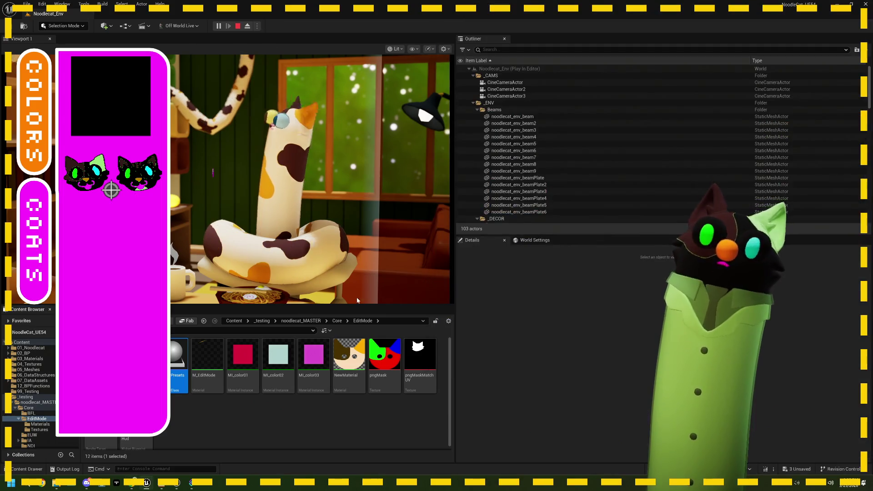
pyautogui.press('Escape')
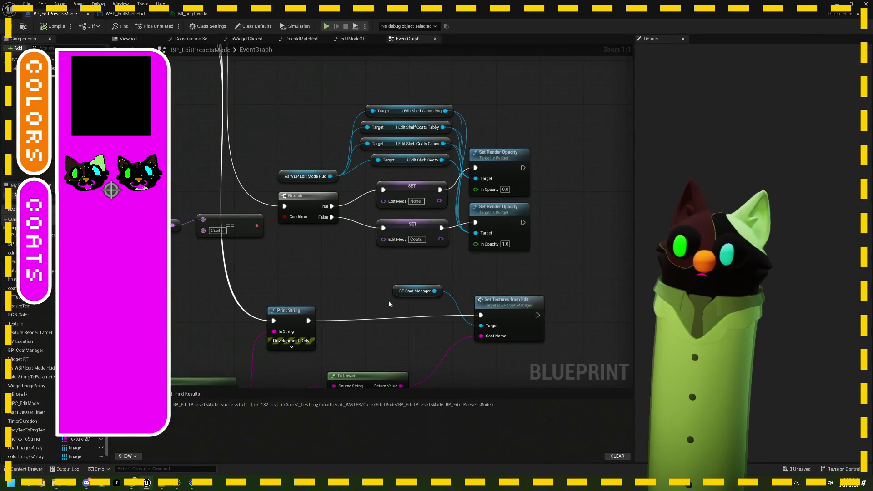
pyautogui.moveTo(389, 301); pyautogui.dragTo(362, 333)
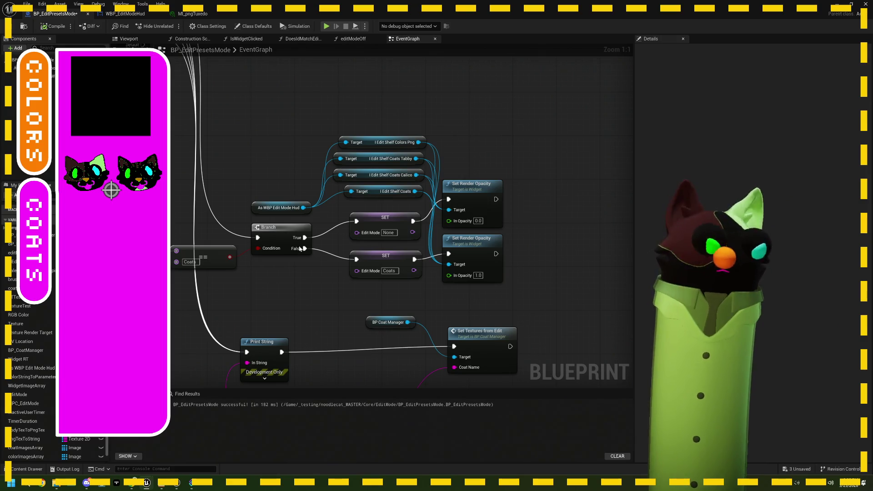
pyautogui.scroll(-5, 348, 251)
pyautogui.scroll(4, 349, 251)
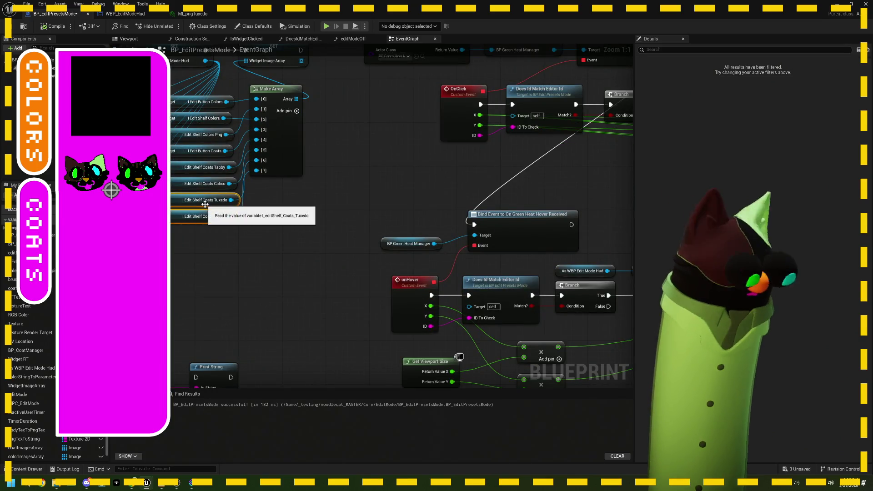
pyautogui.scroll(-3, 205, 204)
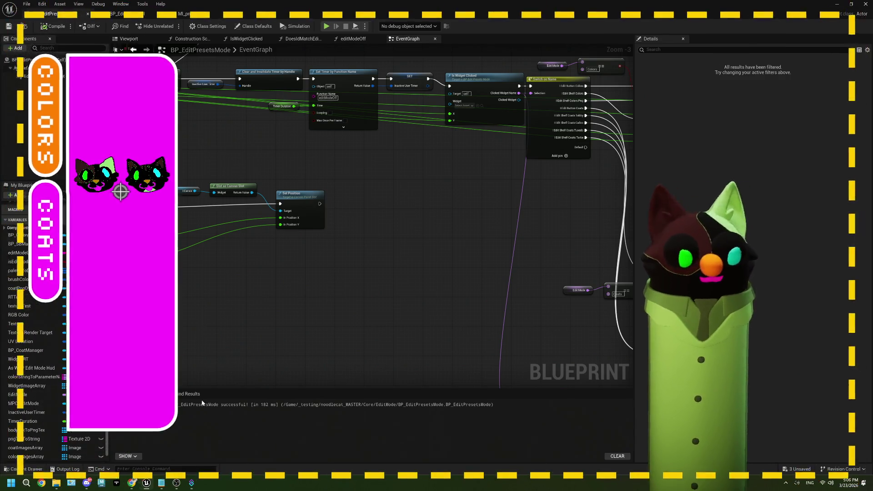
pyautogui.click(118, 483)
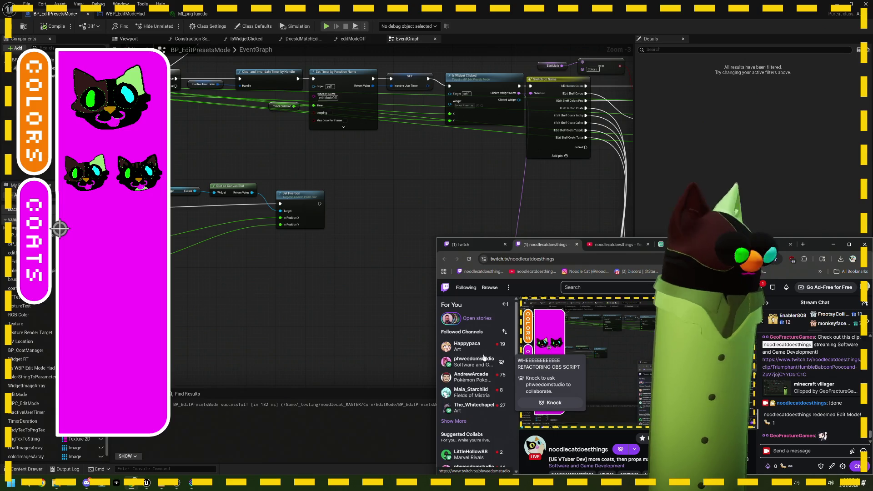
pyautogui.click(40, 239)
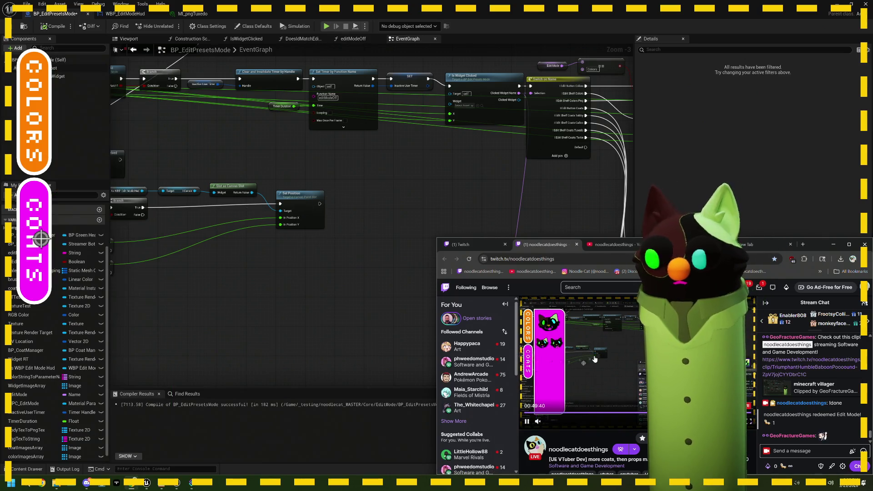
pyautogui.click(402, 431)
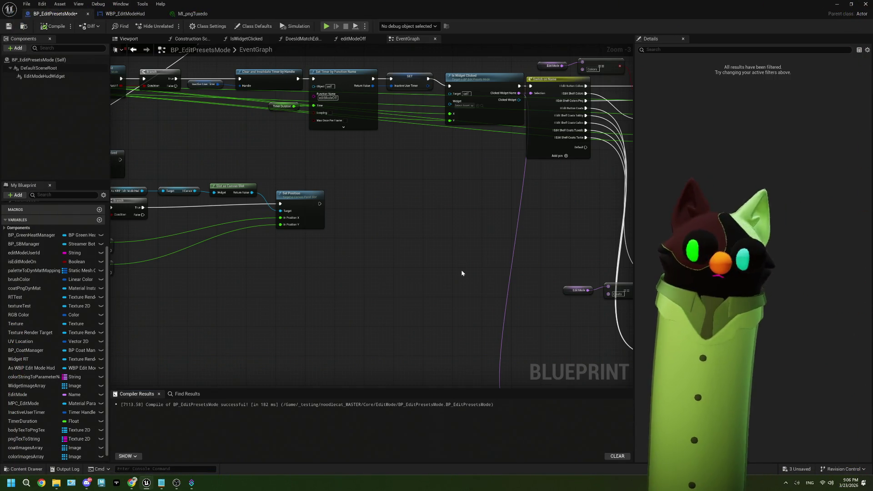
# - Paste Tuxedo and Tortie shelf getters and wire the As WBP Edit Mode Hud cast into Tuxedo's target
pyautogui.scroll(-2, 461, 273)
pyautogui.scroll(5, 428, 271)
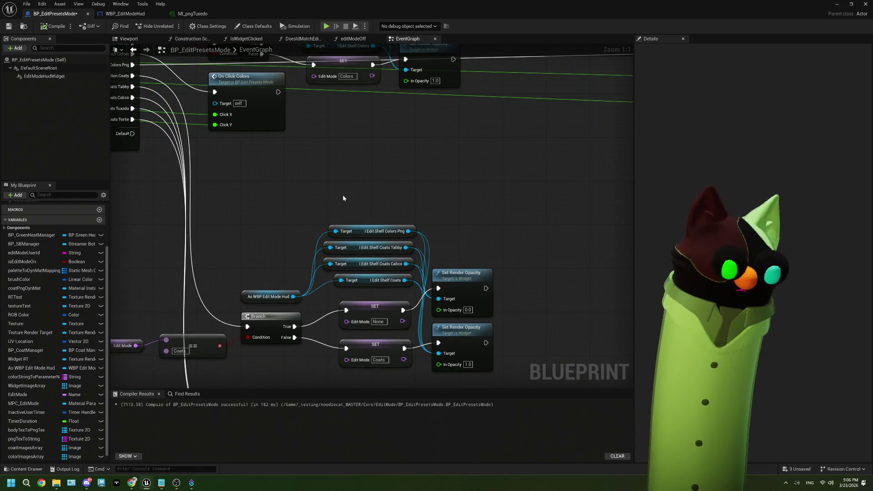
pyautogui.hotkey('ctrl', 'v')
pyautogui.moveTo(370, 172)
pyautogui.mouseDown()
pyautogui.moveTo(389, 214)
pyautogui.moveTo(367, 213)
pyautogui.mouseUp()
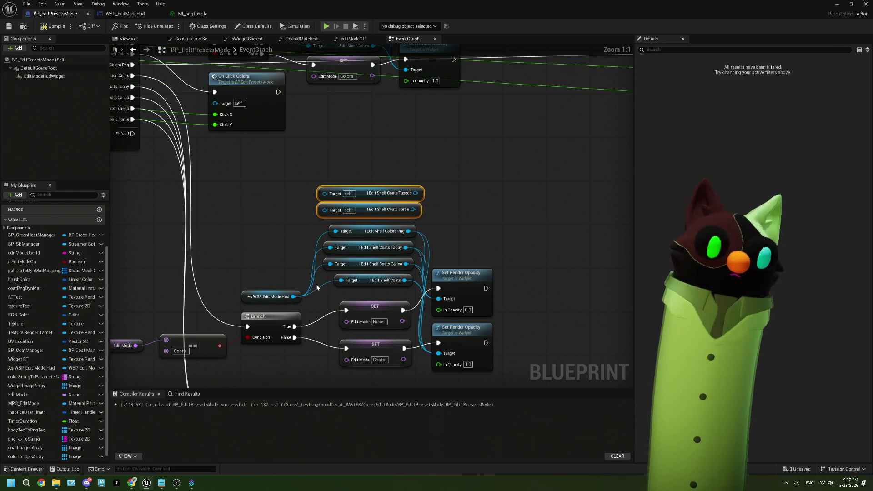
pyautogui.moveTo(294, 297); pyautogui.dragTo(325, 193)
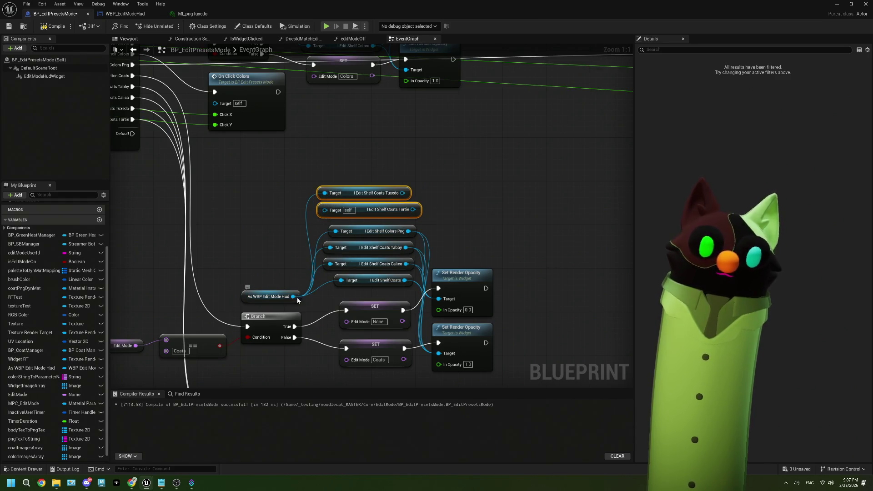
pyautogui.moveTo(296, 296)
pyautogui.mouseDown()
pyautogui.moveTo(317, 211)
pyautogui.moveTo(288, 228)
pyautogui.moveTo(325, 210)
pyautogui.mouseUp()
# - Wire the HUD cast into Tortie, connect both shelves to Set Render Opacity, and save
pyautogui.moveTo(382, 219); pyautogui.dragTo(354, 189)
pyautogui.moveTo(375, 218)
pyautogui.mouseDown()
pyautogui.moveTo(421, 236)
pyautogui.moveTo(439, 299)
pyautogui.mouseUp()
pyautogui.moveTo(411, 214); pyautogui.dragTo(438, 299)
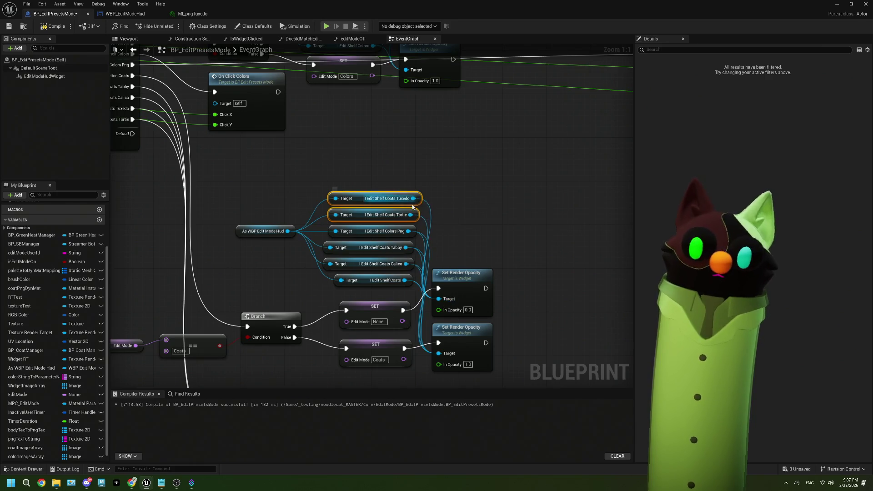
pyautogui.moveTo(414, 199); pyautogui.dragTo(439, 356)
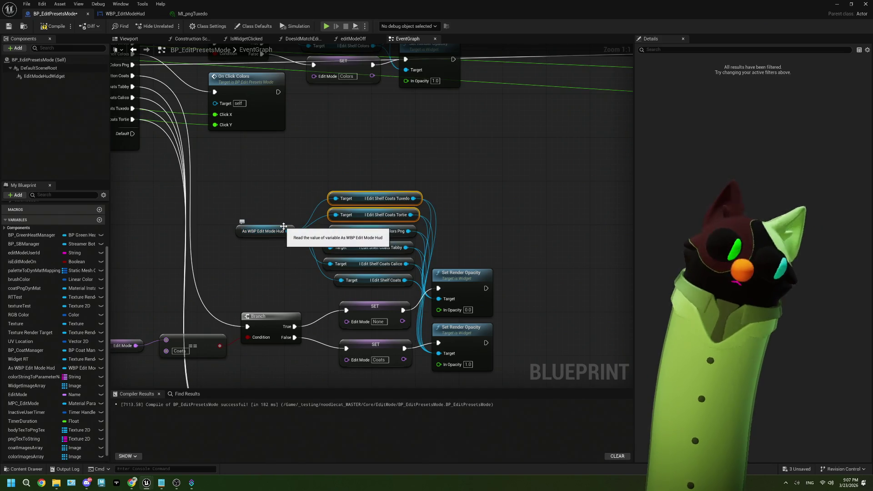
pyautogui.click(9, 26)
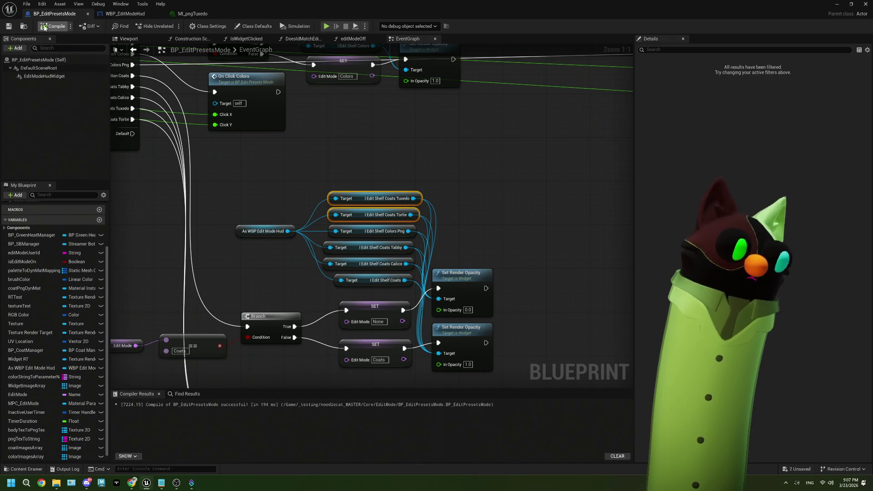
# - Recompile BP_EditPresetsMode and start a play session from the level editor
pyautogui.click(9, 27)
pyautogui.scroll(-4, 446, 219)
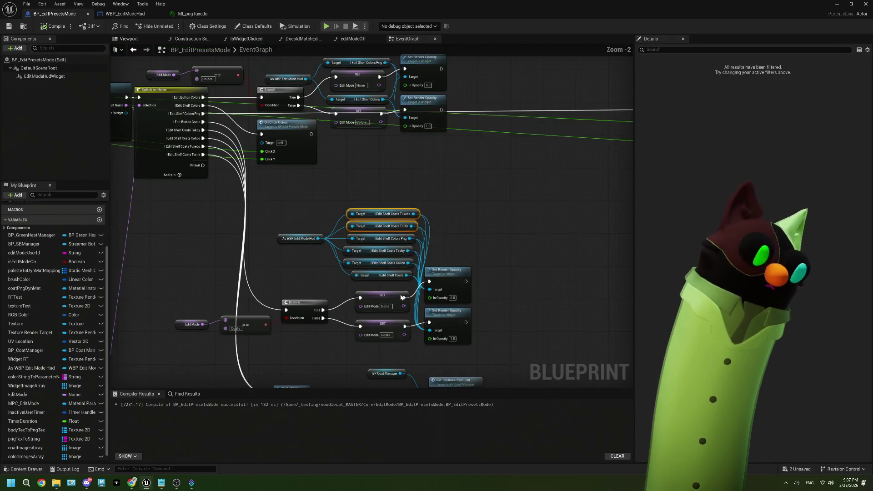
pyautogui.scroll(2, 413, 225)
pyautogui.click(24, 25)
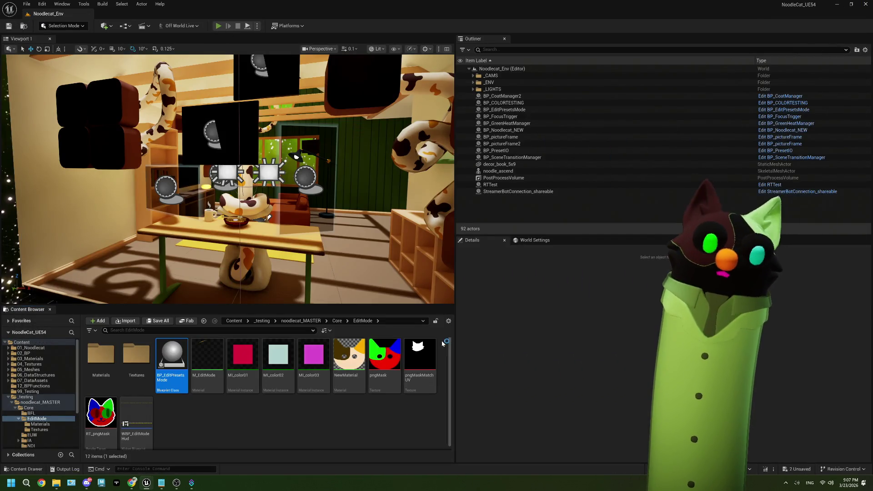
pyautogui.hotkey('alt', 'p')
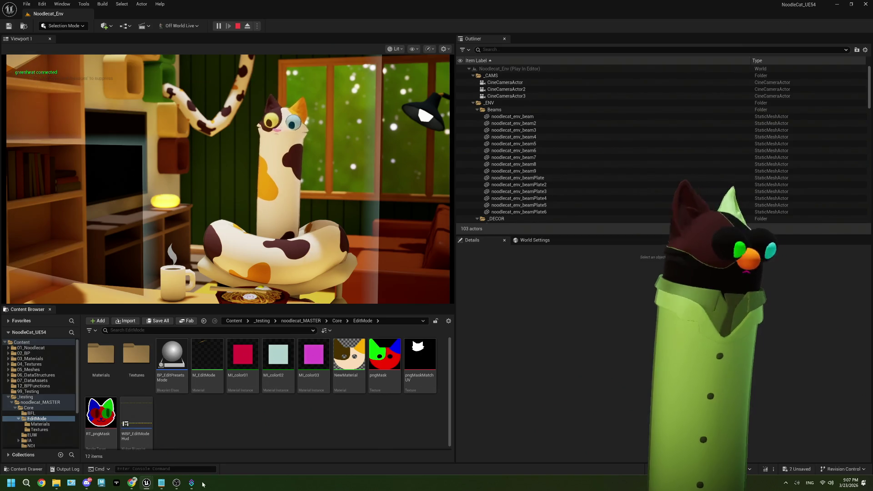
# - Redeem the Edit Mode reward in Twitch chat, view the in-game COATS shelf, then stop play
pyautogui.click(177, 483)
pyautogui.click(132, 483)
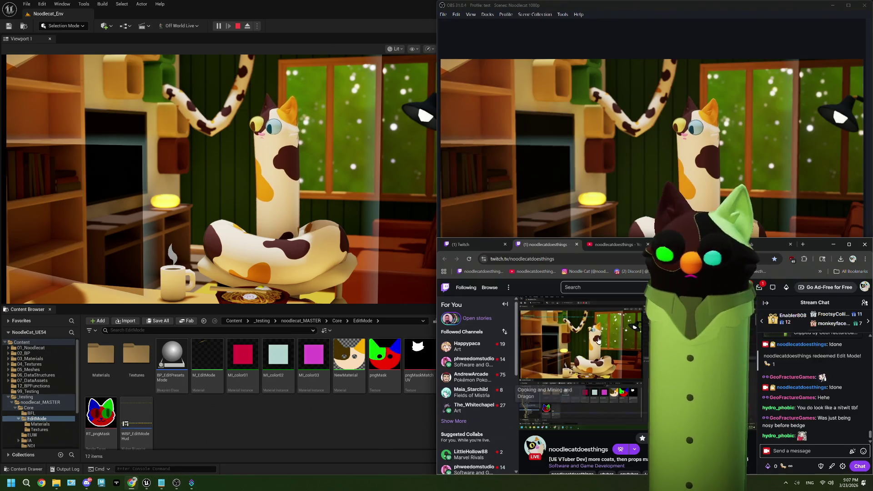
pyautogui.click(772, 466)
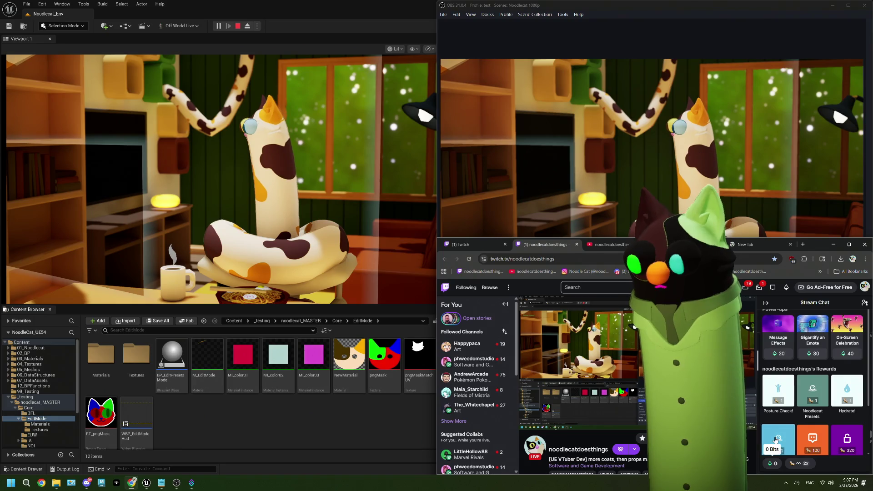
pyautogui.click(776, 440)
pyautogui.click(813, 380)
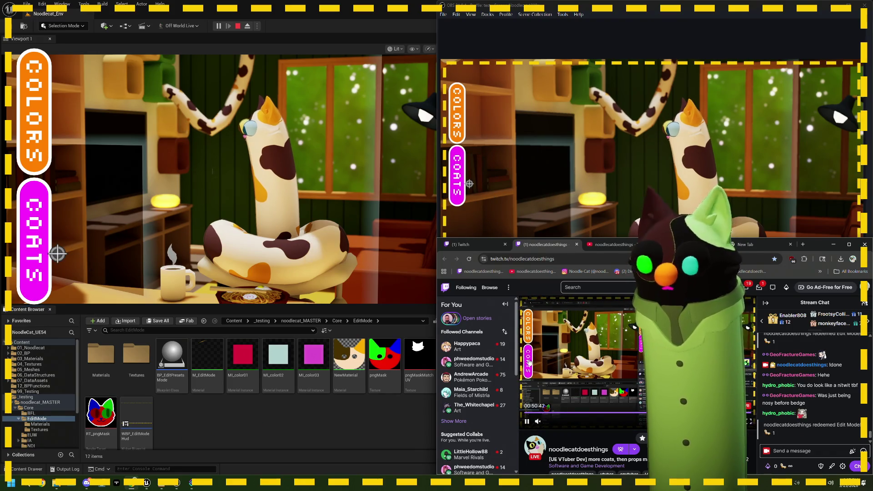
pyautogui.click(529, 361)
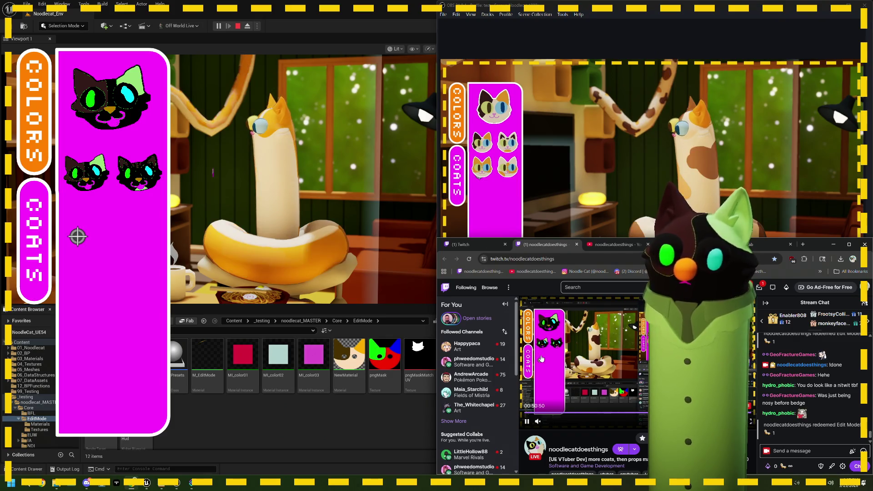
pyautogui.moveTo(541, 359)
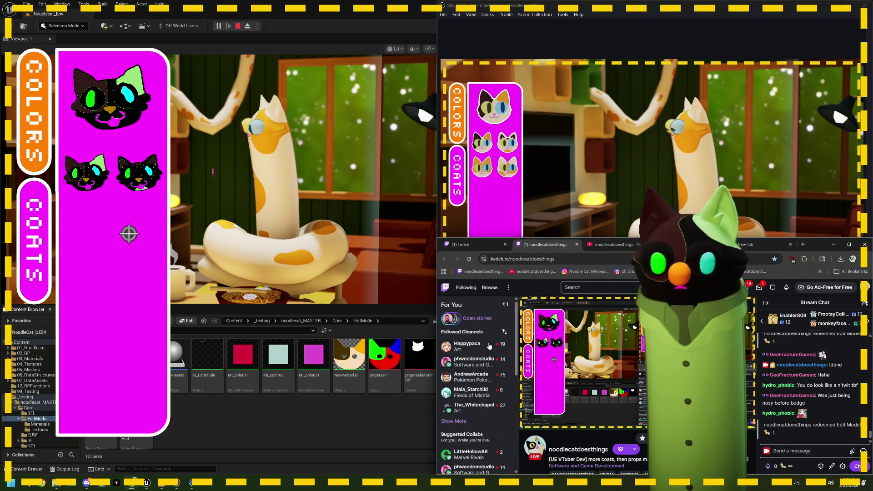
pyautogui.press('Escape')
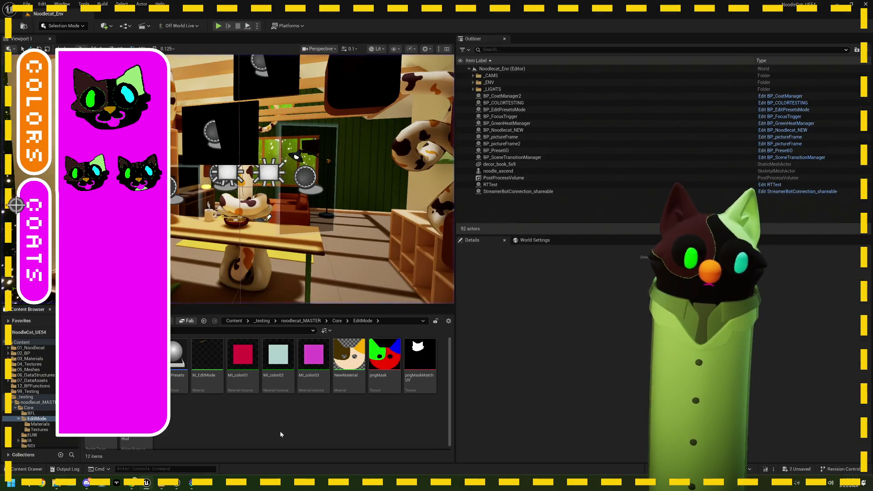
# - Browse 01_Noodlecat's Materials folder, then bring the Twitch browser window to the front
pyautogui.click(30, 353)
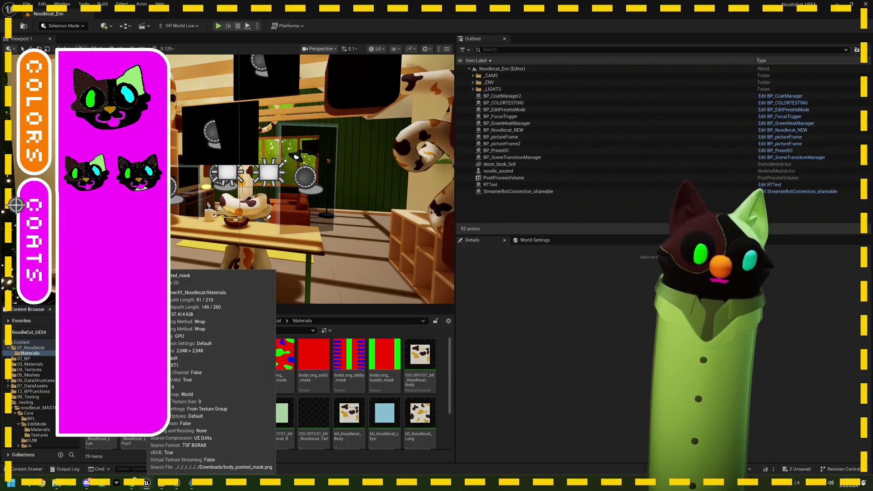
pyautogui.click(191, 396)
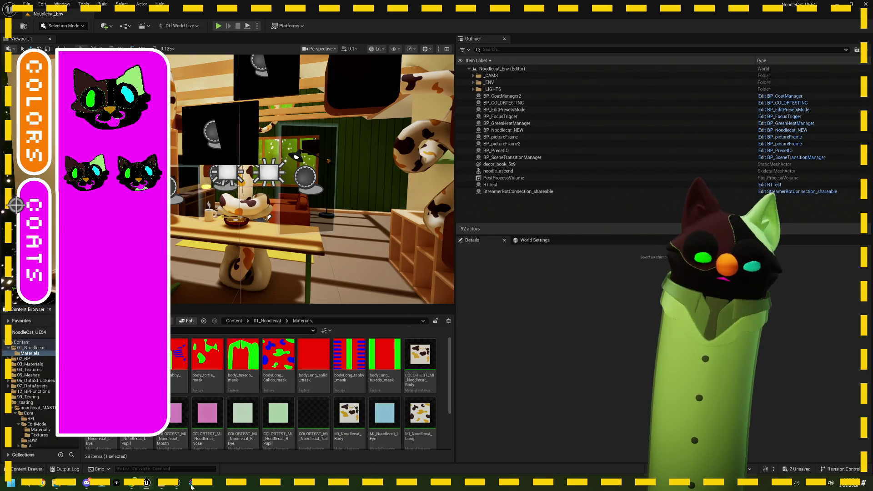
pyautogui.moveTo(131, 486)
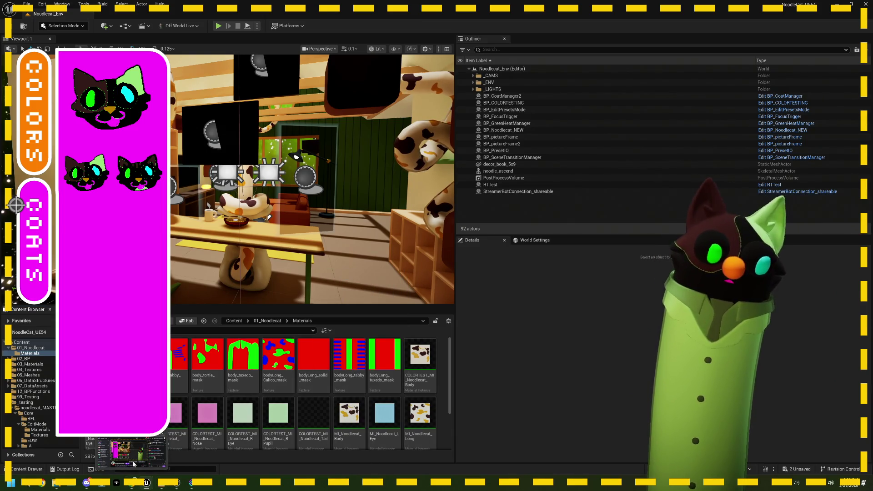
pyautogui.click(132, 452)
pyautogui.click(848, 240)
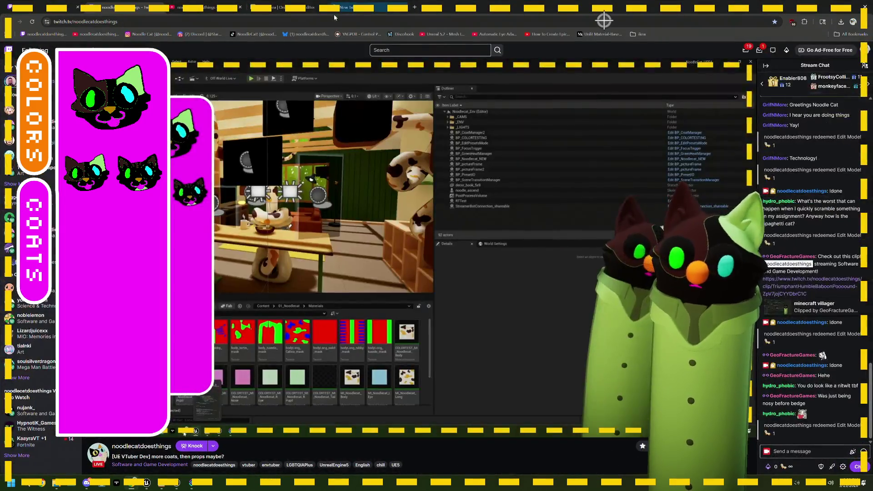
pyautogui.hotkey('alt', 'Tab')
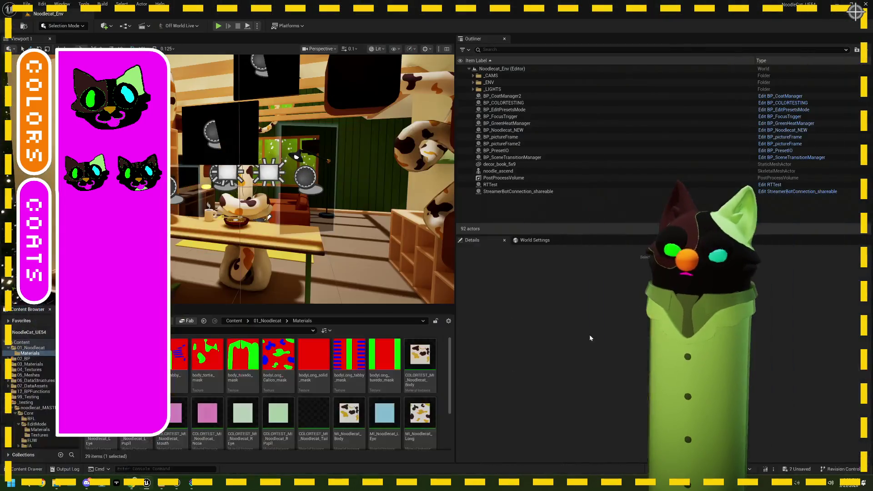
pyautogui.click(136, 485)
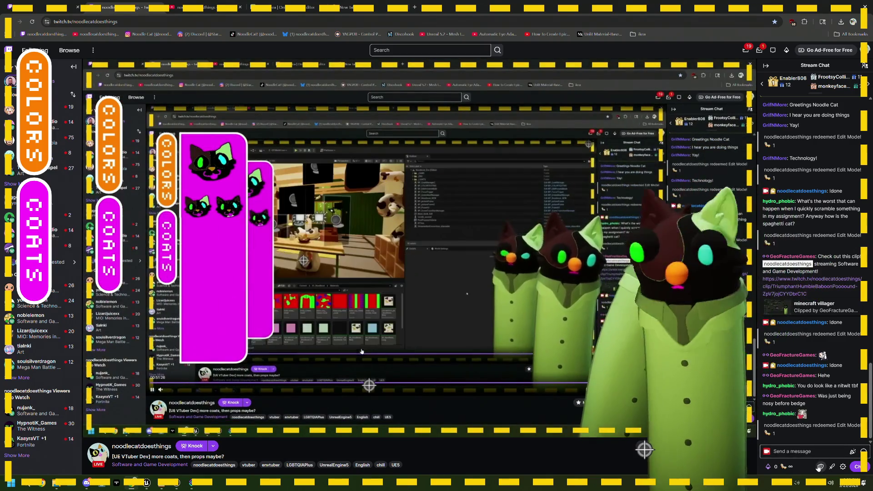
# - Post '!done' in the Twitch stream chat
pyautogui.click(812, 453)
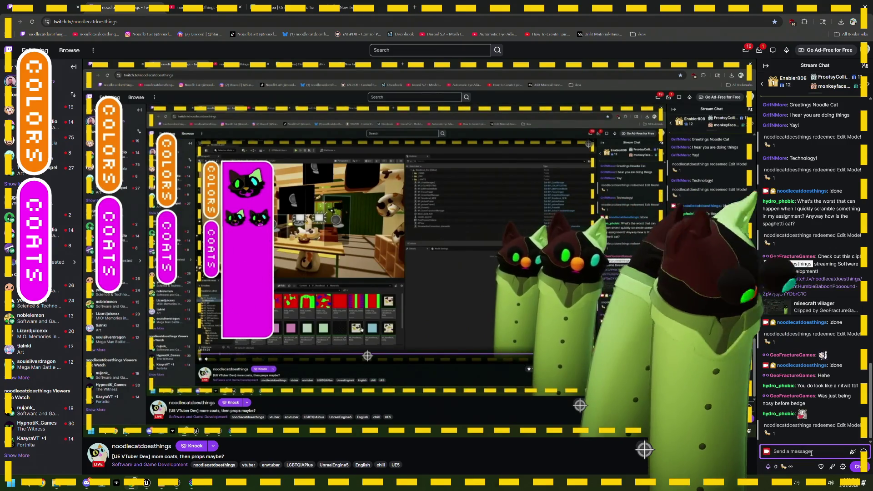
pyautogui.write('Idone')
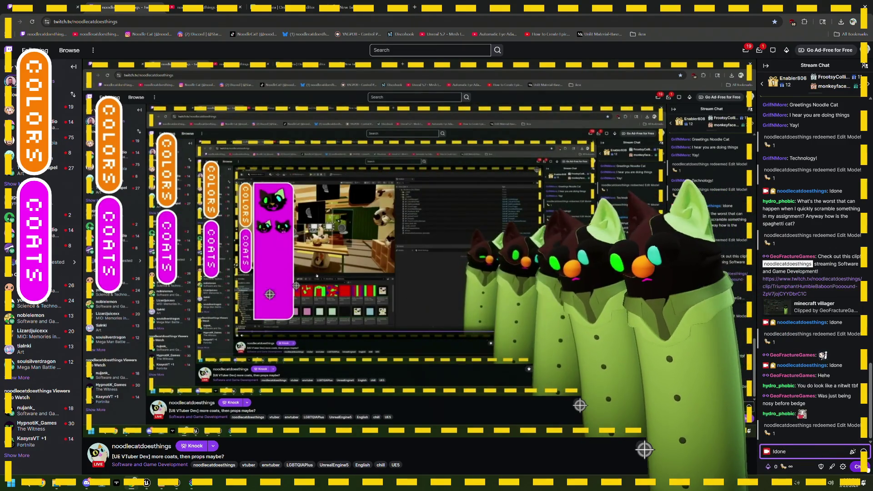
pyautogui.press('Return')
# - Switch to the Photopea tab showing coatPNGBase and dismiss the ad-blocker warning
pyautogui.hotkey('alt', 'Tab')
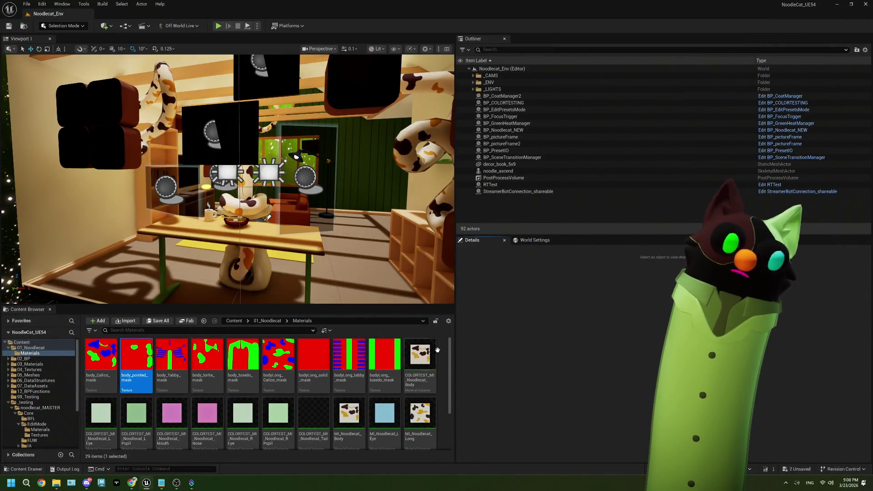
pyautogui.hotkey('alt', 'Tab')
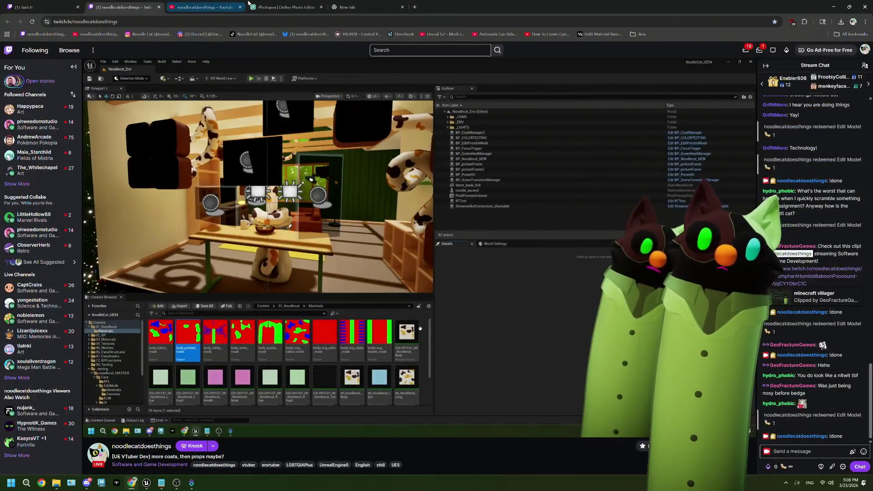
pyautogui.click(250, 5)
pyautogui.click(462, 68)
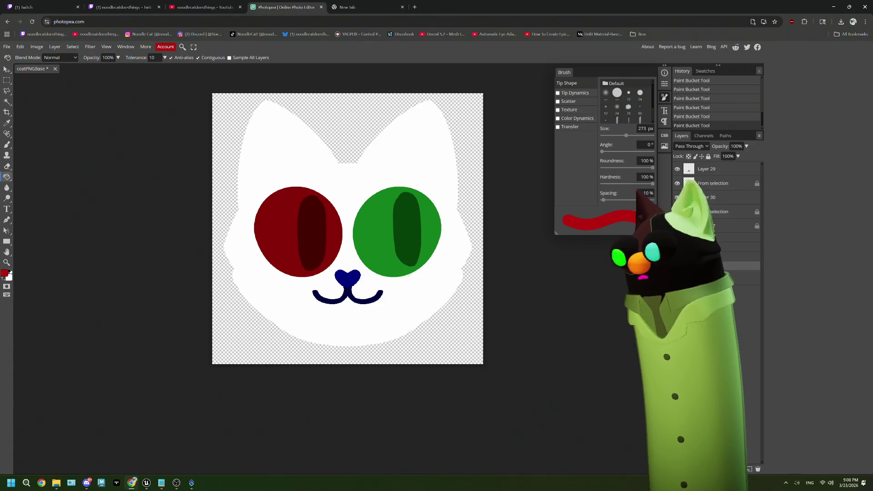
# - Duplicate the face layer group in Photopea and give the copy a new name
pyautogui.rightClick(713, 242)
pyautogui.press('Escape')
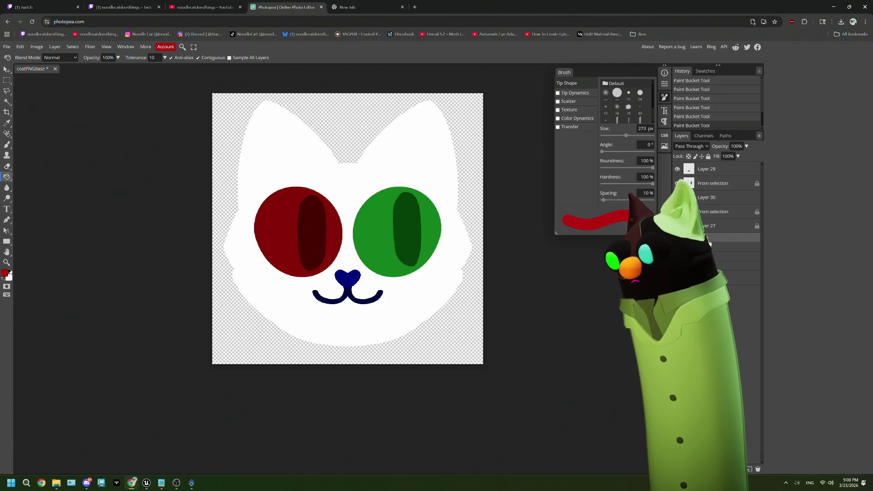
pyautogui.moveTo(713, 237); pyautogui.dragTo(752, 471)
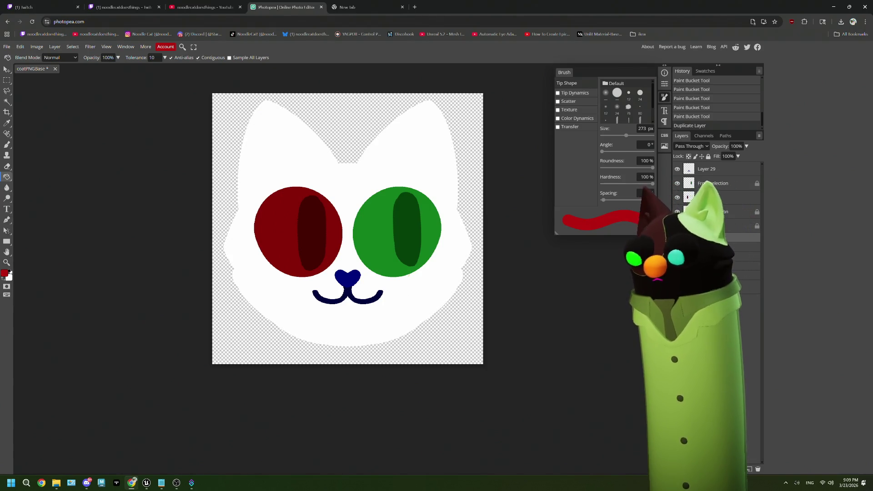
pyautogui.click(479, 267)
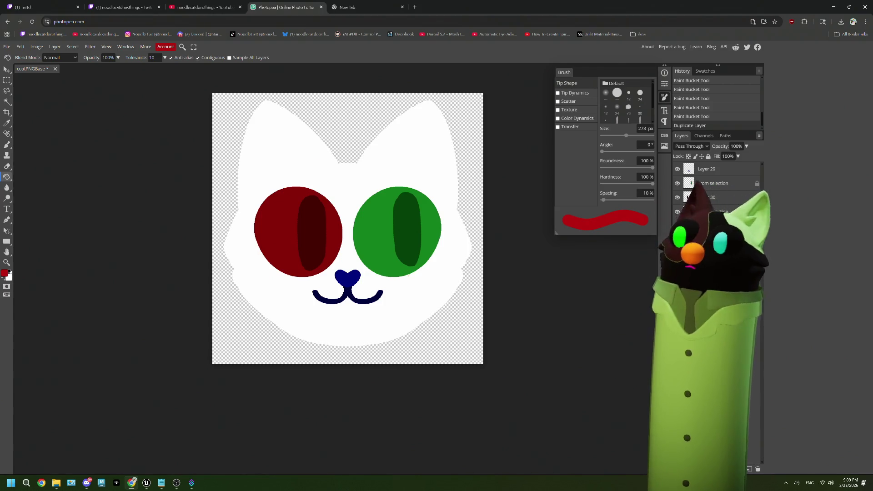
pyautogui.press('Return')
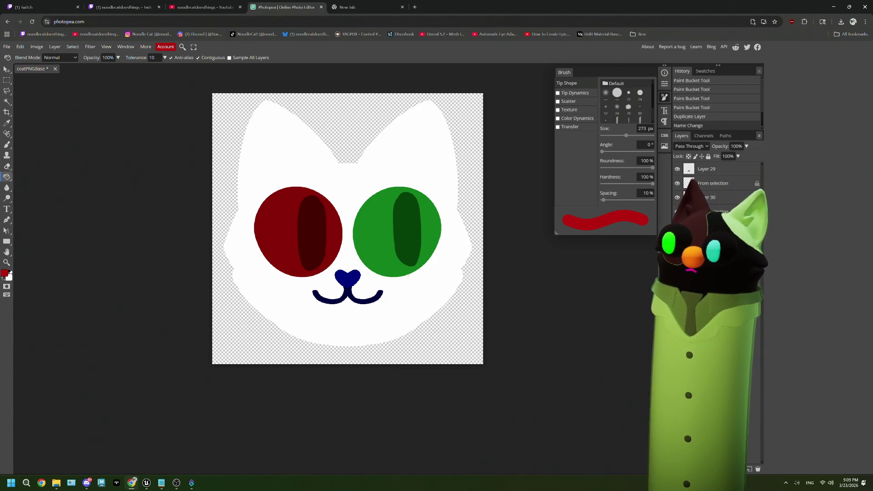
pyautogui.doubleClick(737, 226)
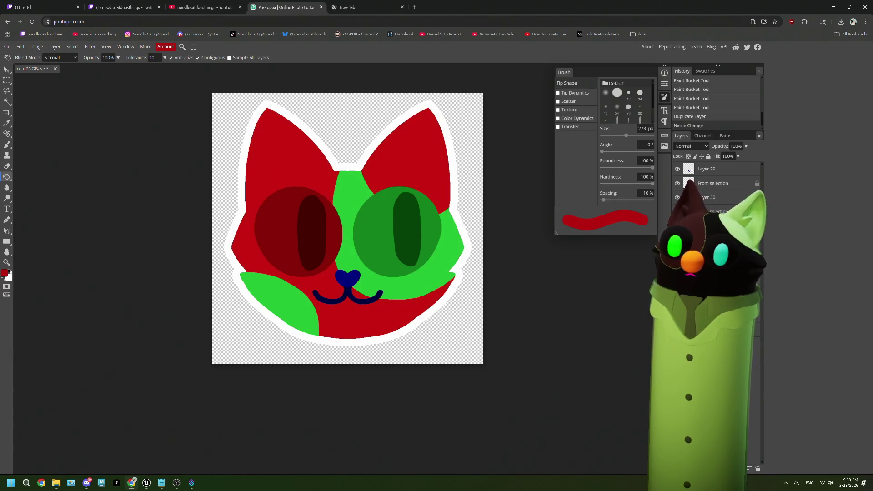
# - Delete the green patches inside a rectangular selection covering the face
pyautogui.click(264, 99)
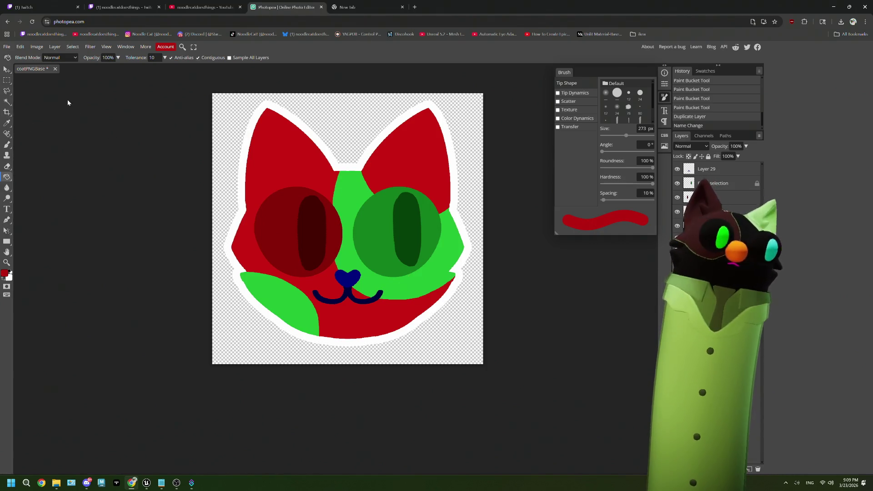
pyautogui.press('m')
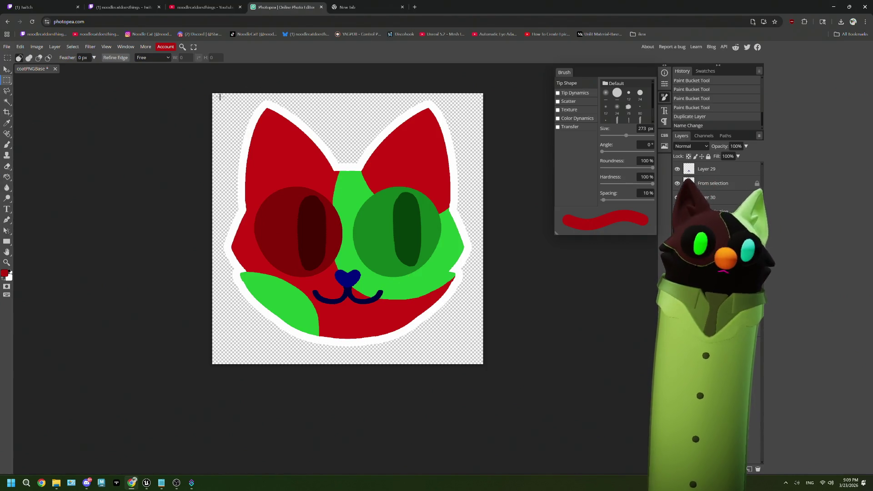
pyautogui.moveTo(213, 94)
pyautogui.mouseDown()
pyautogui.moveTo(483, 348)
pyautogui.moveTo(478, 356)
pyautogui.mouseUp()
pyautogui.press('Delete')
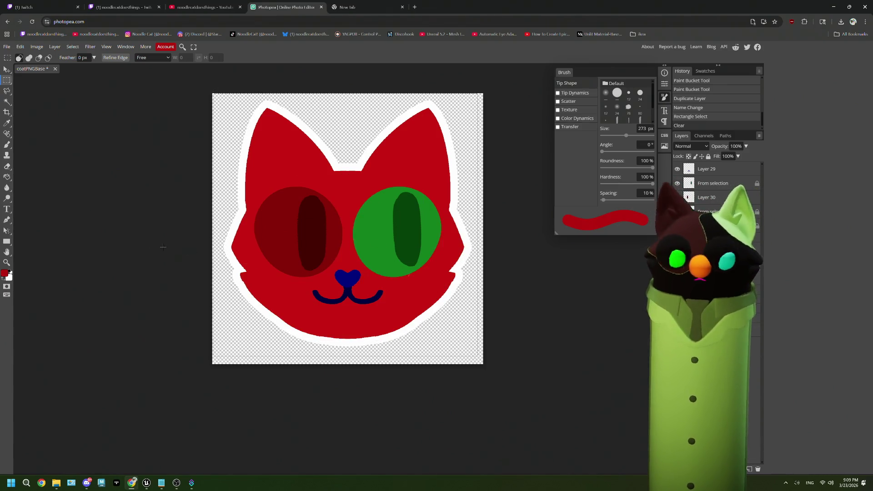
# - Pick bright green as the paint colour and enable vertical brush symmetry down the face centre
pyautogui.click(6, 274)
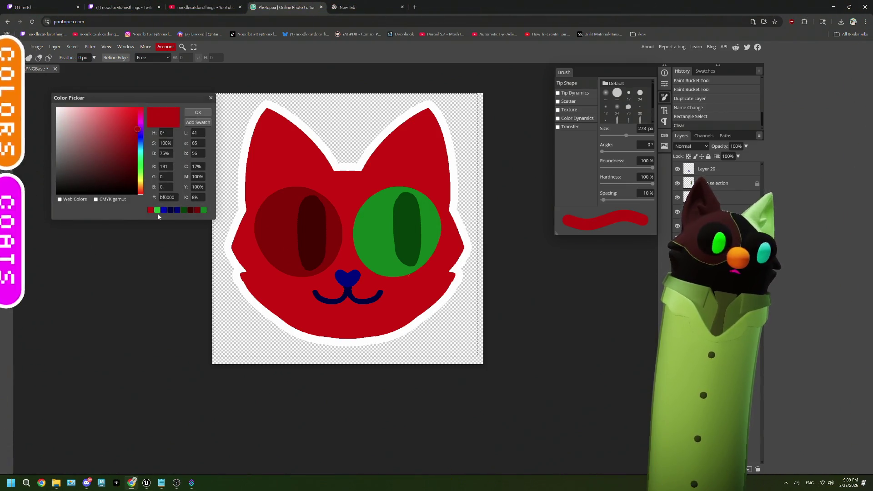
pyautogui.click(157, 209)
pyautogui.click(198, 112)
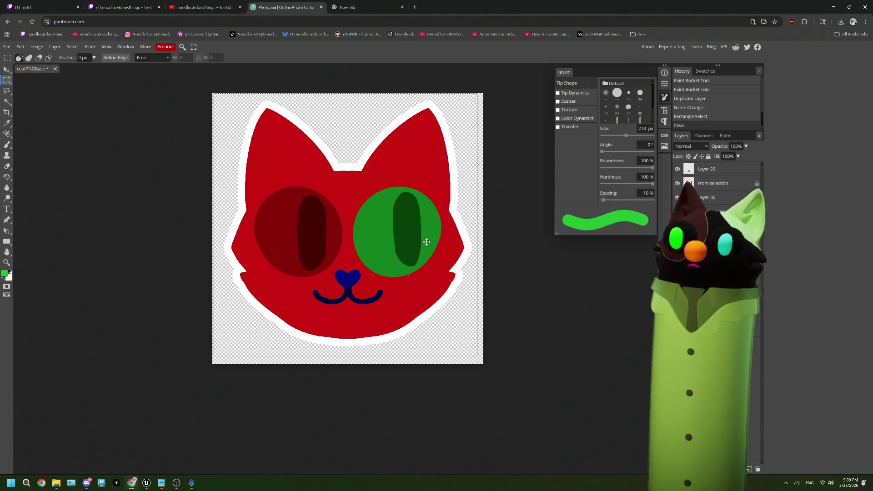
pyautogui.click(7, 145)
pyautogui.click(249, 58)
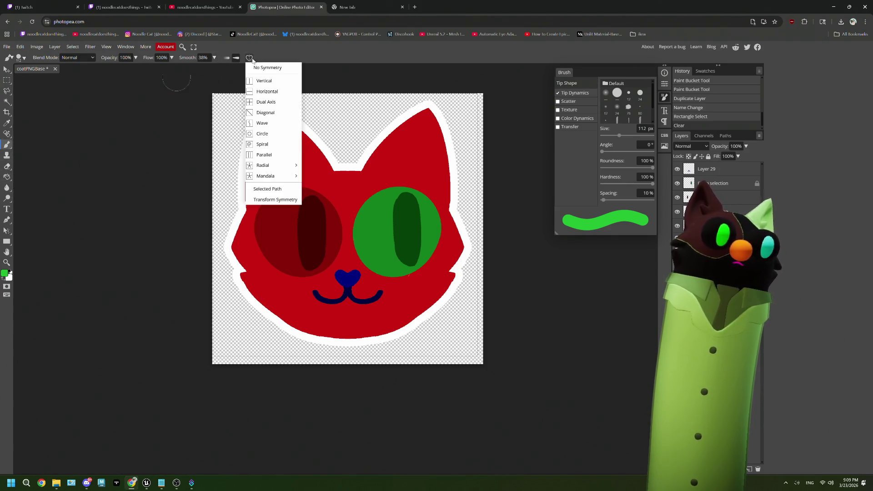
pyautogui.click(264, 81)
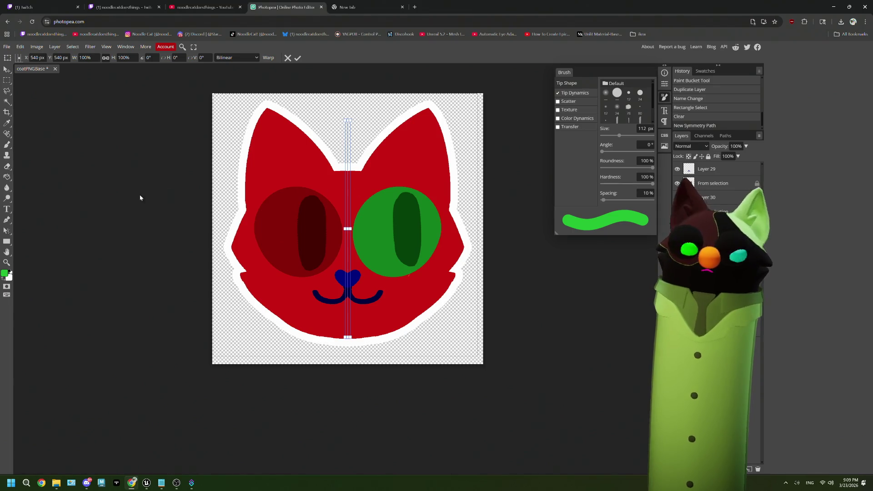
pyautogui.click(7, 145)
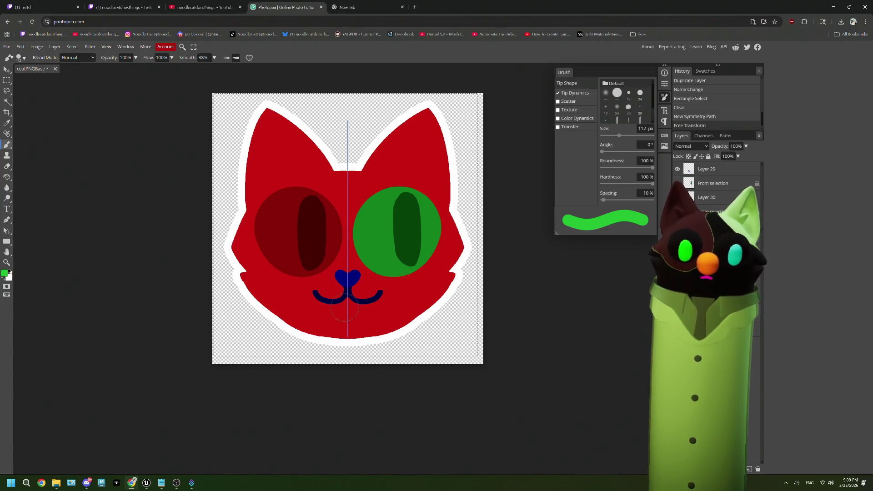
# - Paint mirrored bright green over the mouth, up past the nose, and around both eyes
pyautogui.moveTo(346, 306)
pyautogui.mouseDown()
pyautogui.moveTo(339, 310)
pyautogui.moveTo(270, 262)
pyautogui.moveTo(258, 239)
pyautogui.moveTo(267, 199)
pyautogui.moveTo(286, 190)
pyautogui.moveTo(349, 191)
pyautogui.moveTo(348, 255)
pyautogui.moveTo(326, 272)
pyautogui.moveTo(342, 278)
pyautogui.moveTo(334, 291)
pyautogui.moveTo(348, 302)
pyautogui.moveTo(337, 305)
pyautogui.mouseUp()
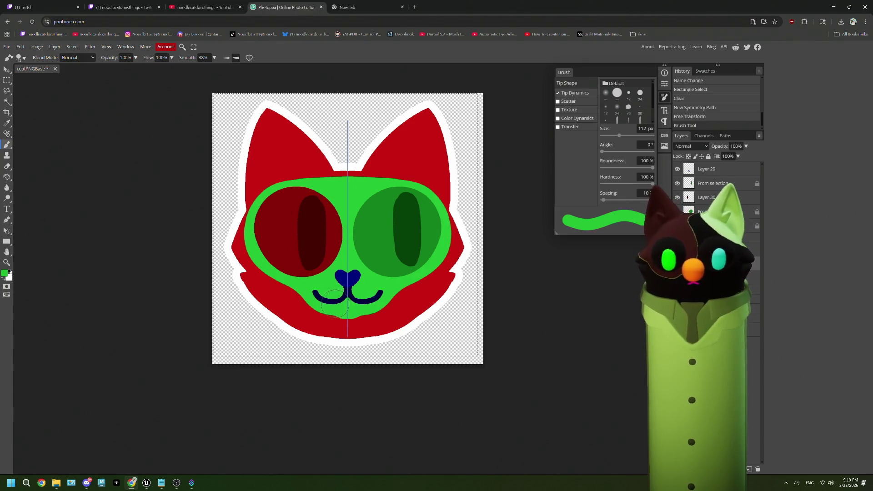
pyautogui.moveTo(335, 305)
pyautogui.mouseDown()
pyautogui.moveTo(351, 305)
pyautogui.moveTo(367, 284)
pyautogui.mouseUp()
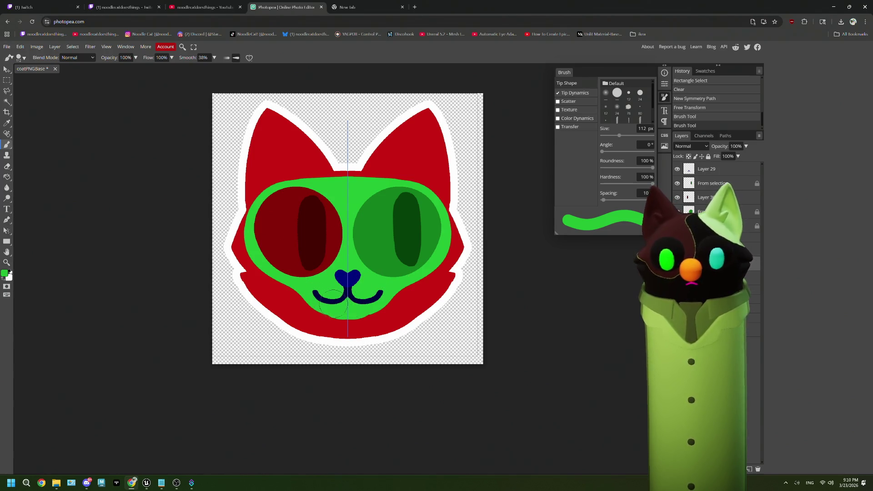
pyautogui.click(349, 300)
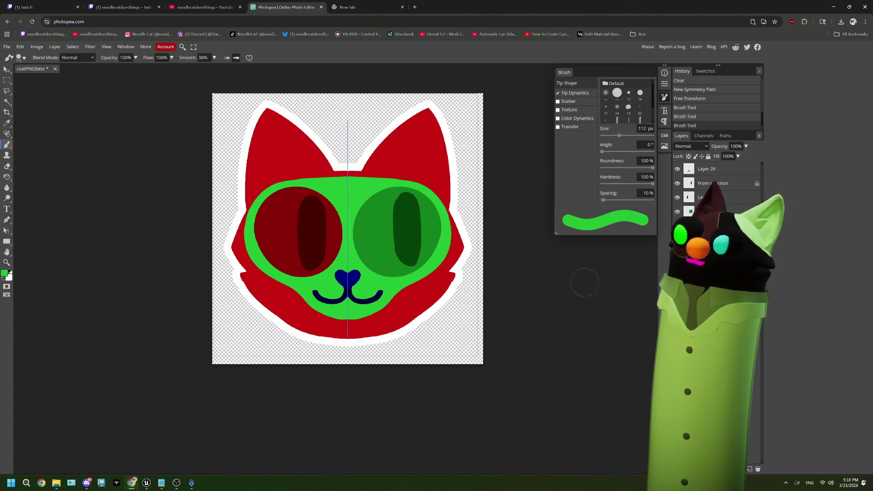
pyautogui.click(308, 223)
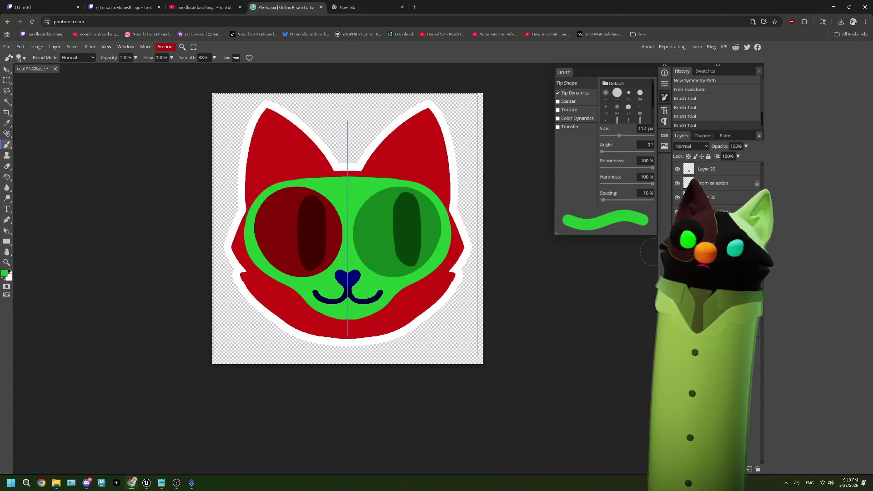
pyautogui.hotkey('alt', '[')
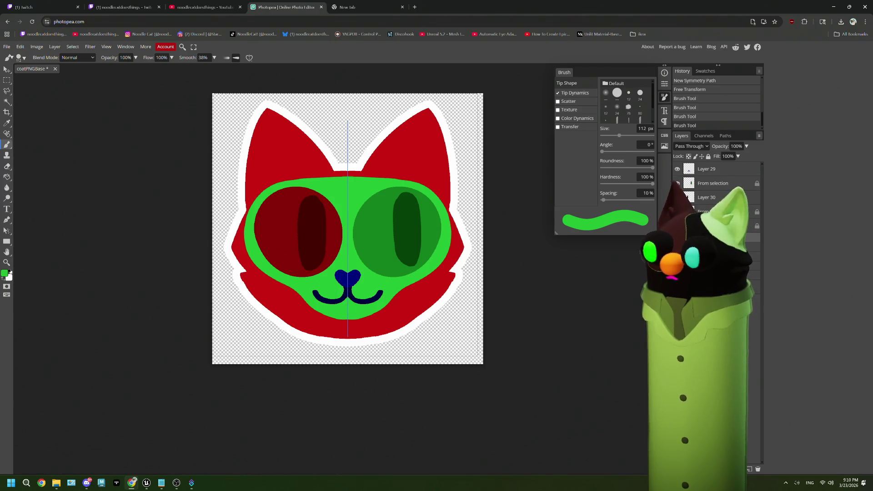
# - Duplicate the icon layer group with Ctrl+J, rename it, and hide the green mask layer
pyautogui.hotkey('ctrl', 'j')
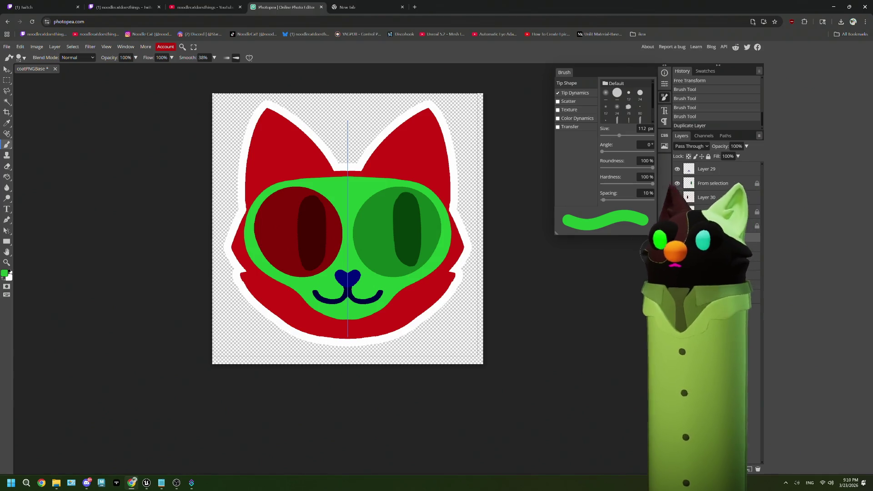
pyautogui.press('Return')
pyautogui.click(677, 197)
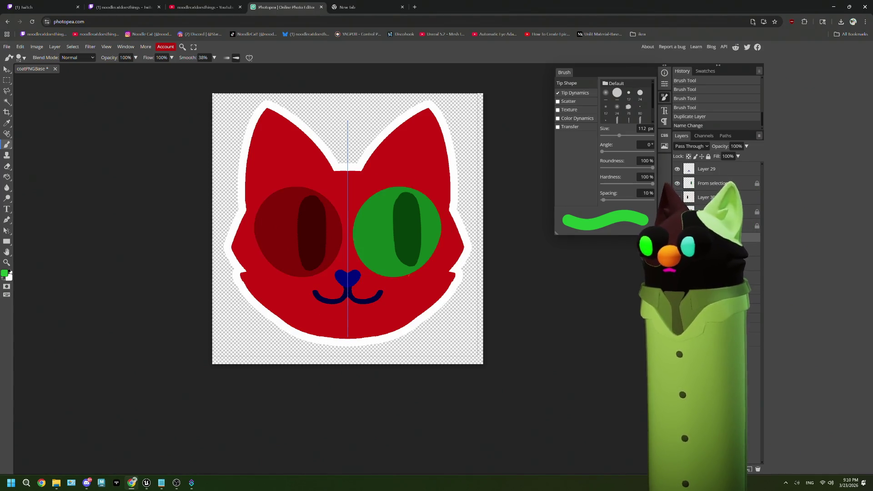
pyautogui.click(678, 197)
pyautogui.click(677, 197)
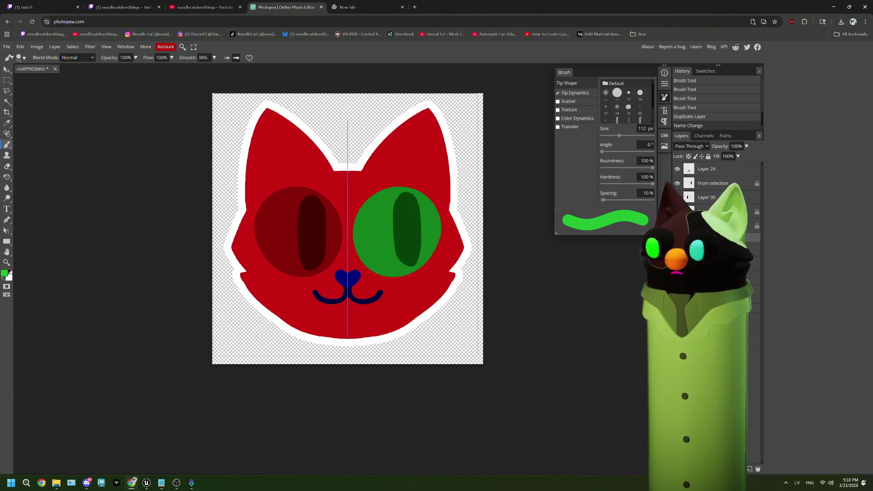
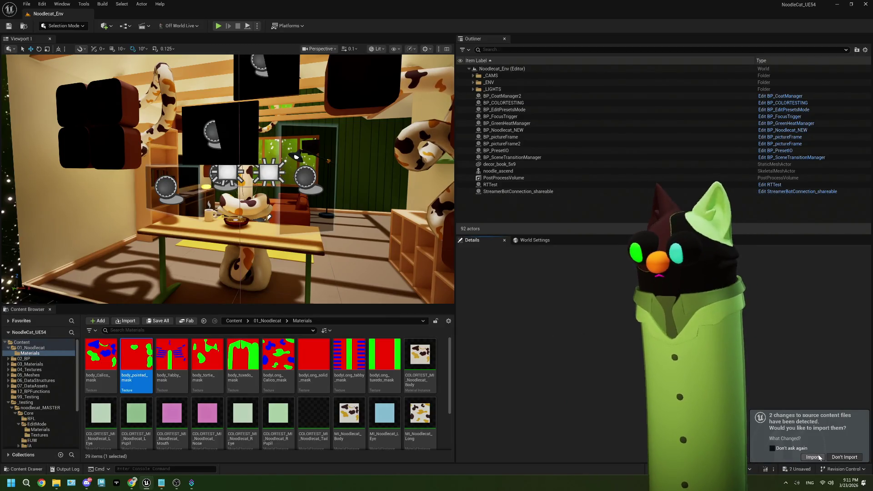
# - Import the changed source textures into EditMode/Textures and save all assets
pyautogui.click(807, 458)
pyautogui.scroll(-2, 40, 423)
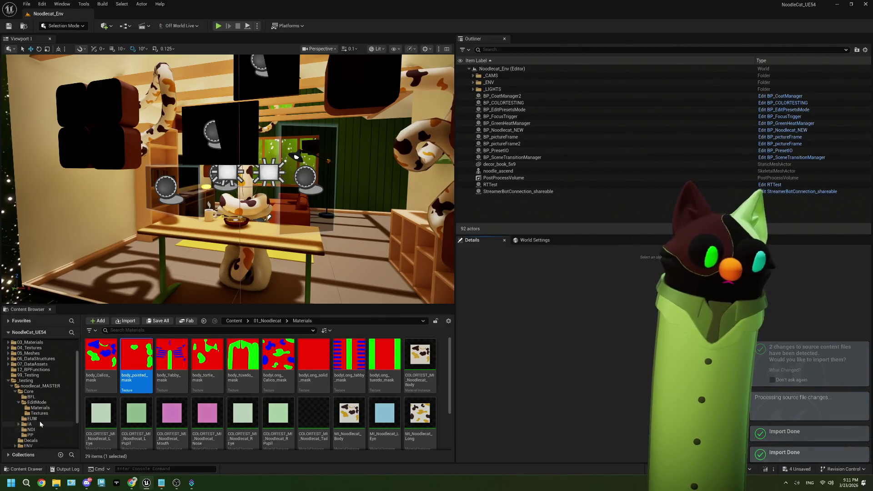
pyautogui.click(39, 413)
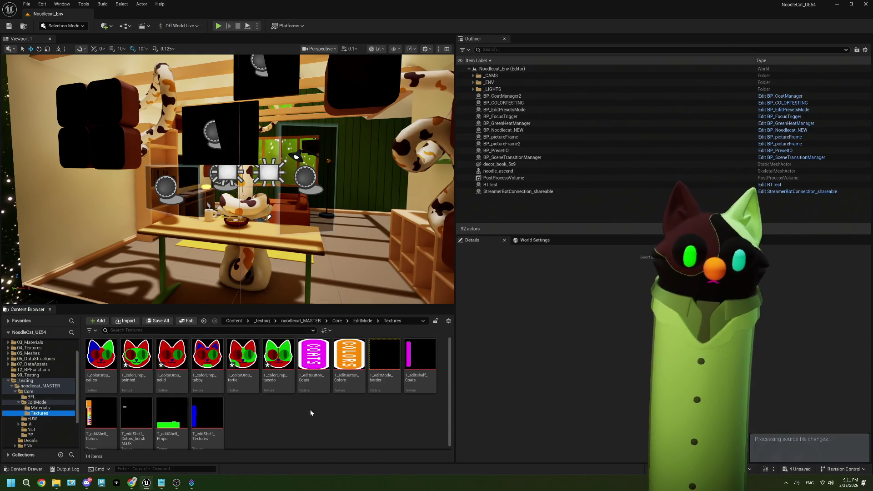
pyautogui.click(303, 425)
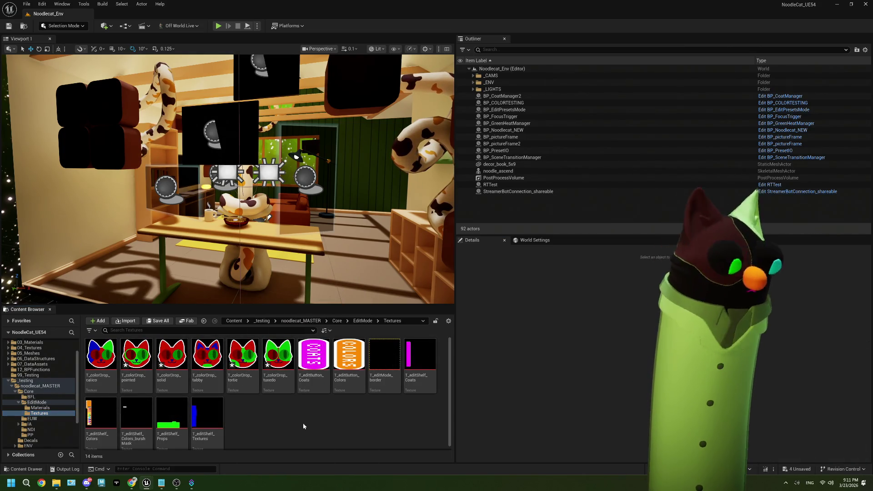
pyautogui.hotkey('ctrl', 'shift', 's')
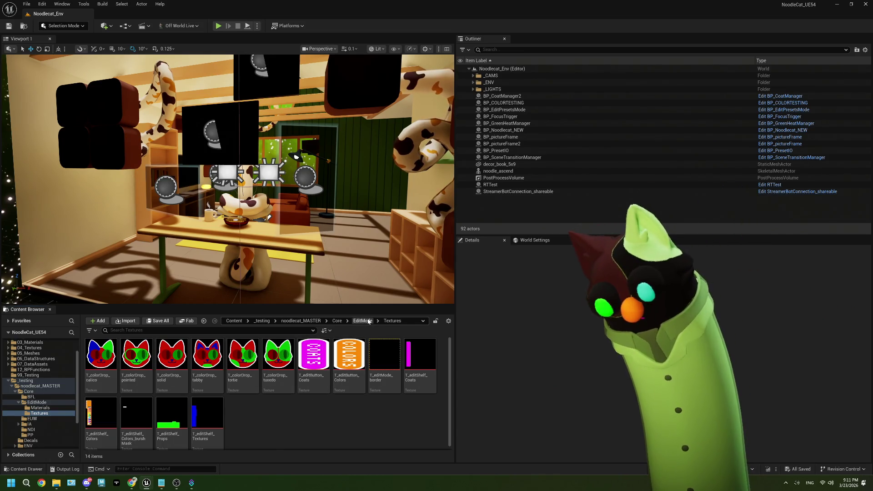
# - Open the BP_EditPresetsMode blueprint, then switch to the WBP_EditModeHud designer
pyautogui.click(367, 322)
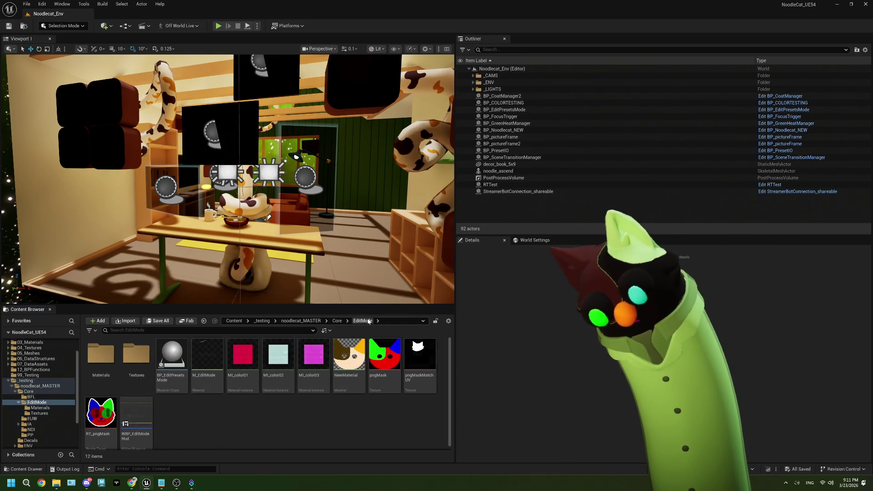
pyautogui.doubleClick(159, 356)
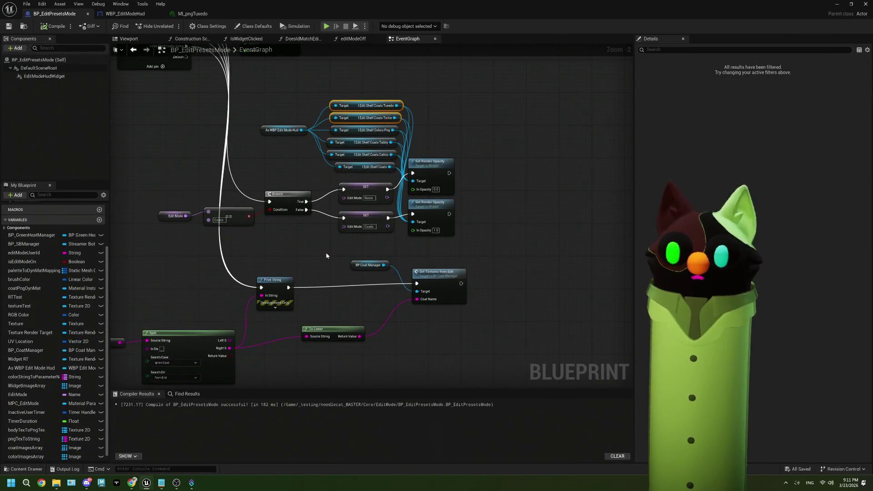
pyautogui.scroll(2, 273, 254)
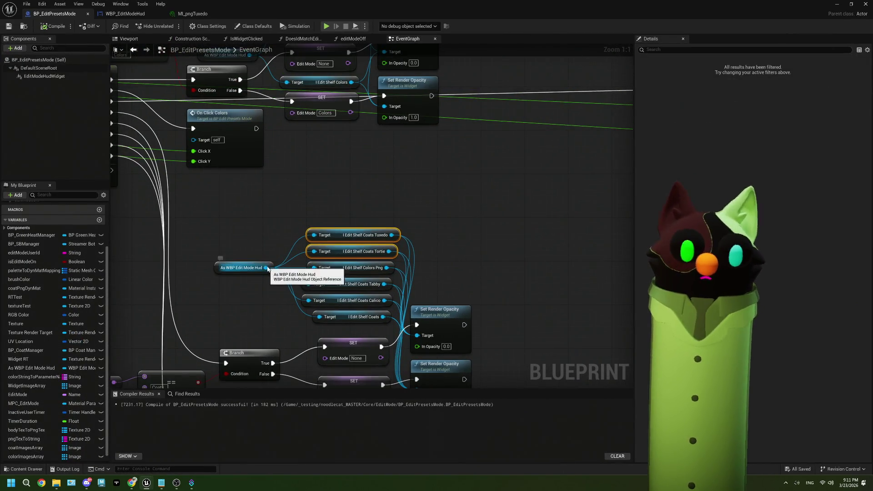
pyautogui.moveTo(266, 268); pyautogui.dragTo(306, 209)
pyautogui.write('sol')
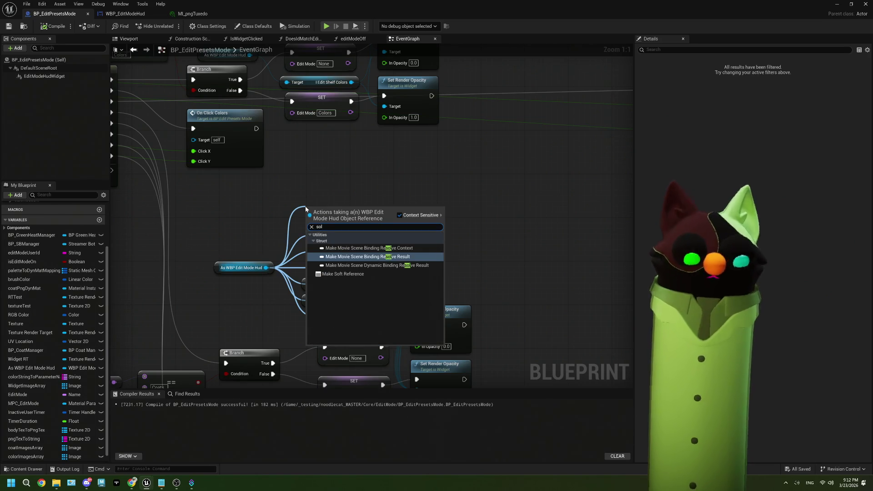
pyautogui.press('Escape')
pyautogui.click(125, 13)
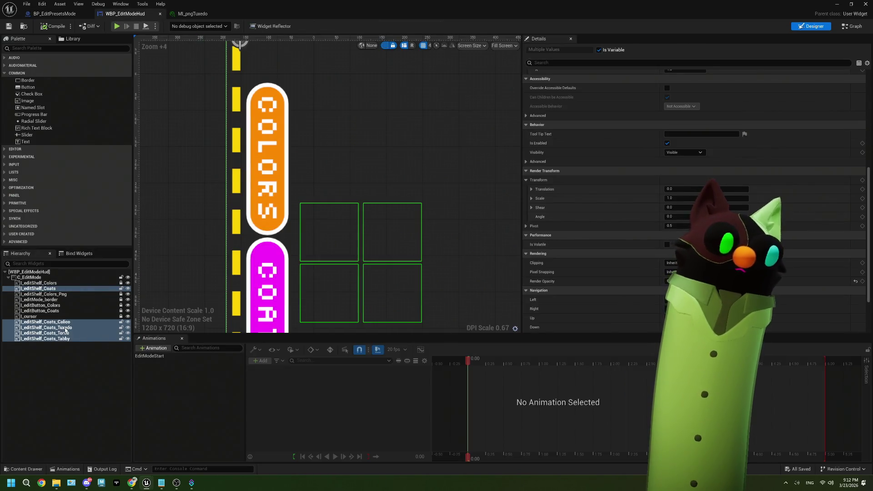
# - Set Render Opacity to 1 on the Calico, Tuxedo, Tortie and Tabby coat images
pyautogui.click(54, 339)
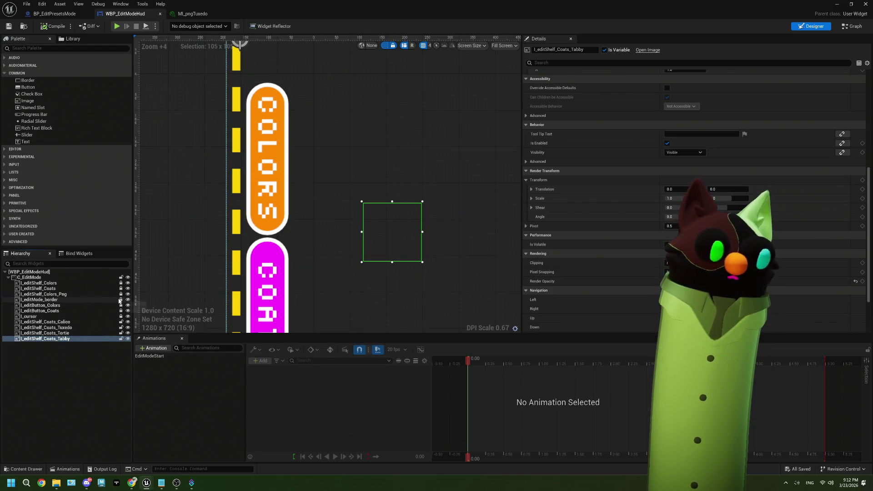
pyautogui.click(86, 323)
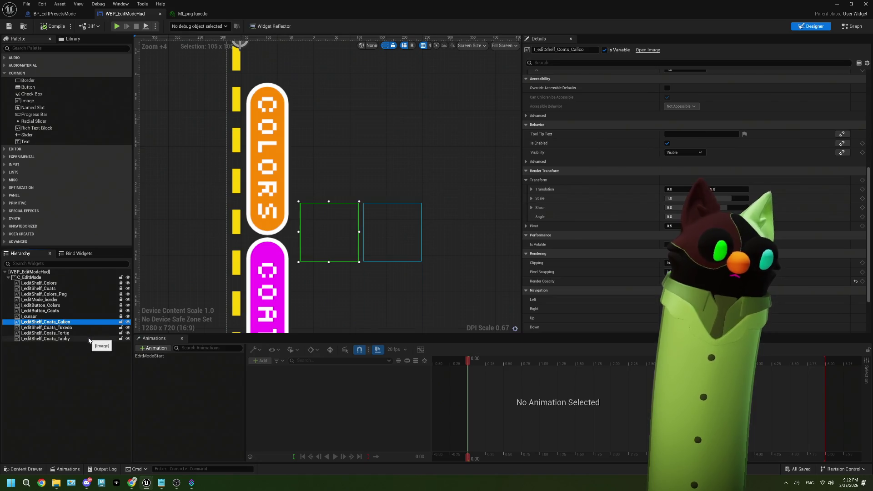
pyautogui.keyDown('shift'); pyautogui.click(88, 339); pyautogui.keyUp('shift')
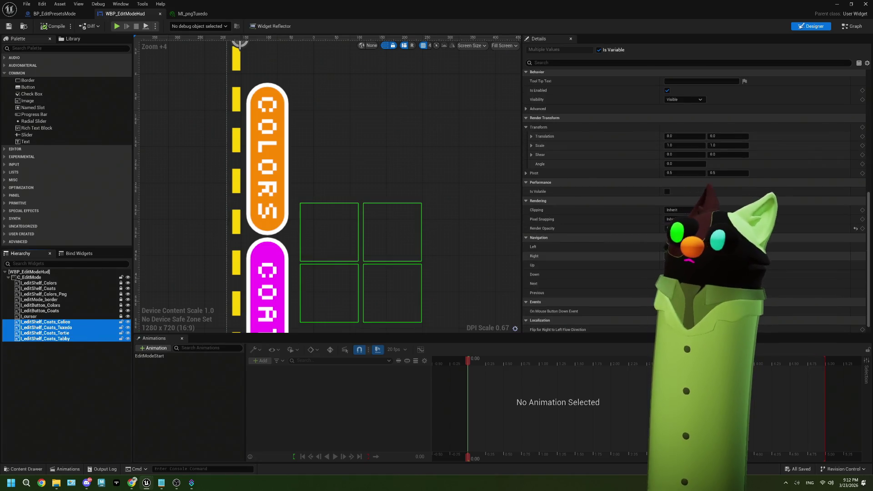
pyautogui.scroll(-1, 677, 180)
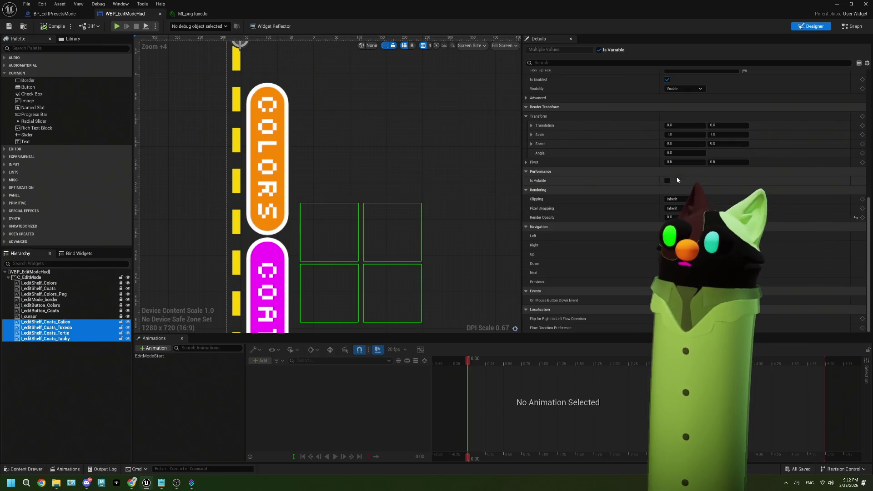
pyautogui.click(685, 218)
pyautogui.write('1')
pyautogui.press('Return')
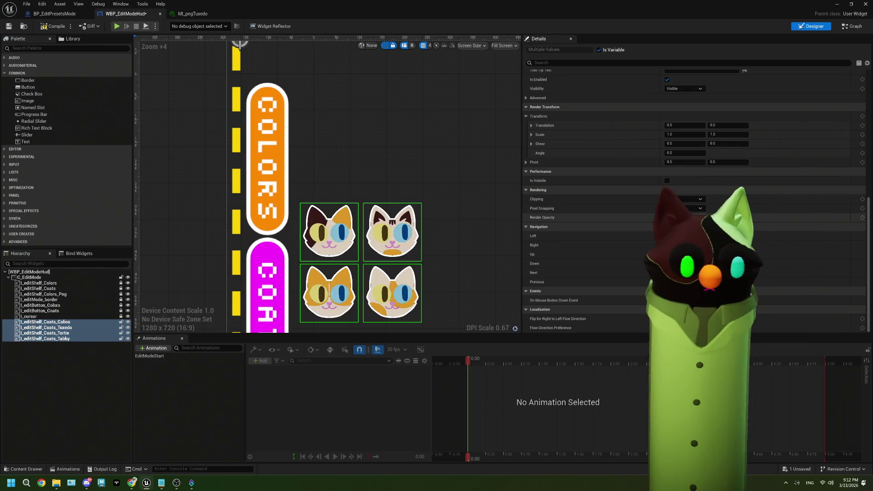
pyautogui.click(468, 275)
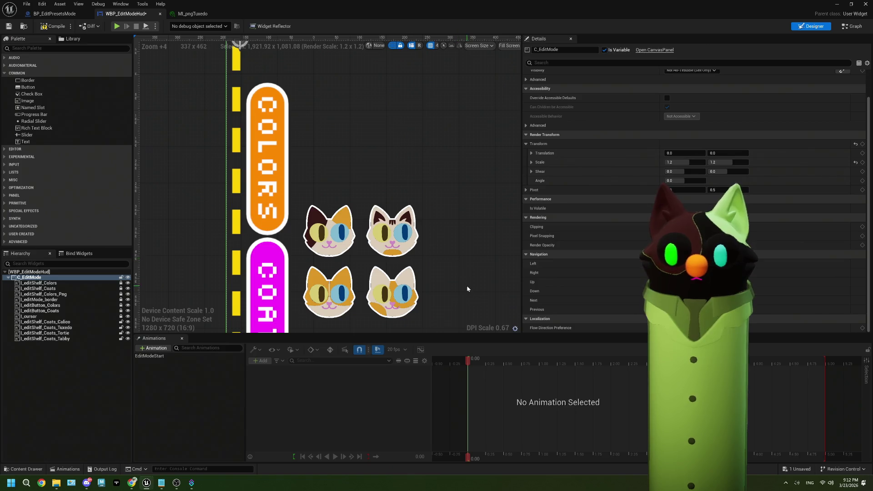
pyautogui.moveTo(458, 291)
pyautogui.mouseDown()
pyautogui.moveTo(447, 244)
pyautogui.moveTo(416, 228)
pyautogui.moveTo(373, 225)
pyautogui.moveTo(394, 222)
pyautogui.mouseUp()
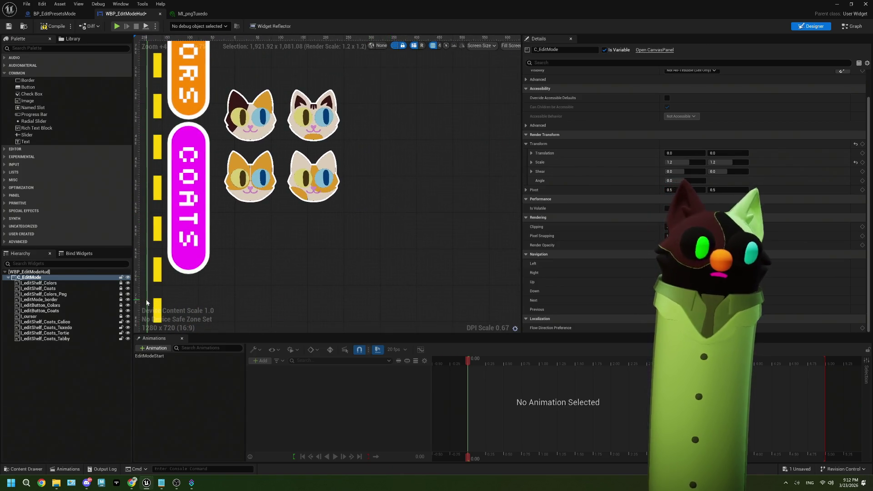
# - Duplicate the I_editShelf_Coats_Tuxedo image twice
pyautogui.click(80, 339)
pyautogui.click(75, 328)
pyautogui.rightClick(75, 330)
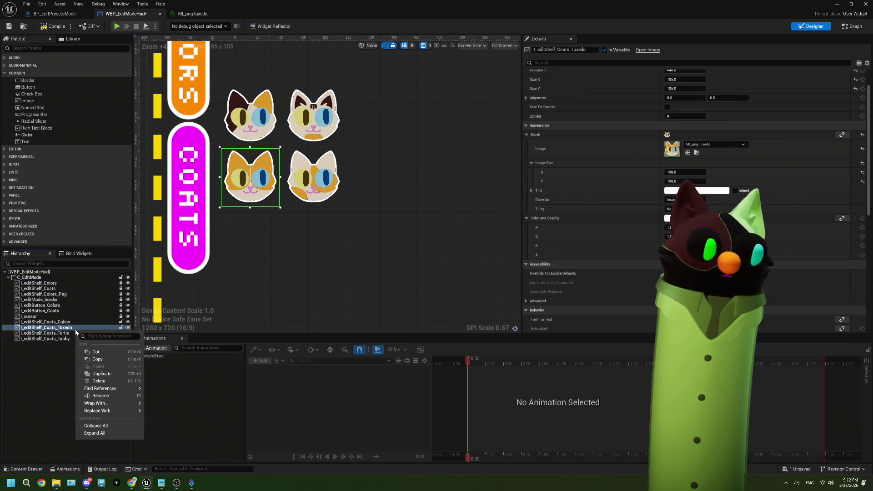
pyautogui.click(111, 374)
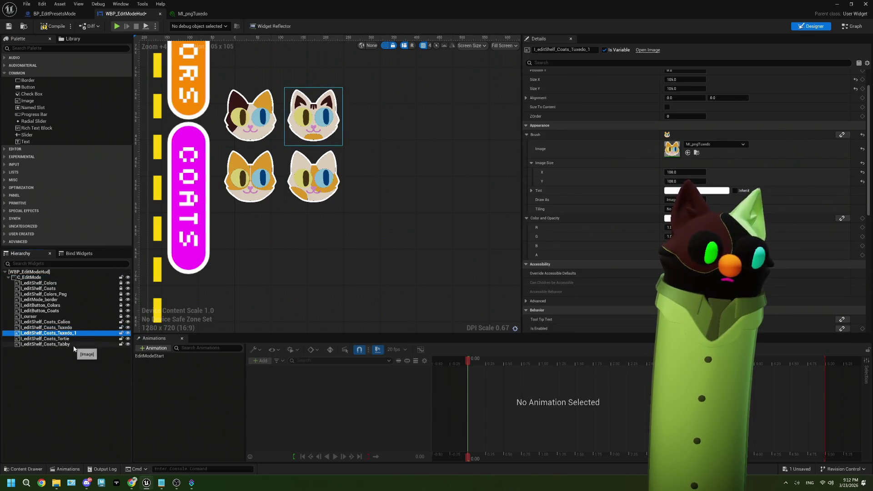
pyautogui.rightClick(74, 333)
pyautogui.click(91, 379)
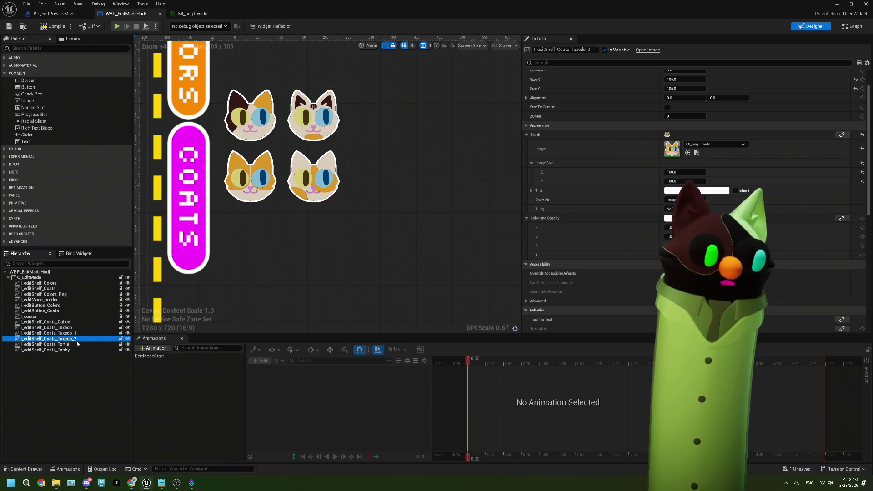
# - Rename the first Tuxedo copy to I_editShelf_Coats_Solid
pyautogui.click(78, 334)
pyautogui.press('F2')
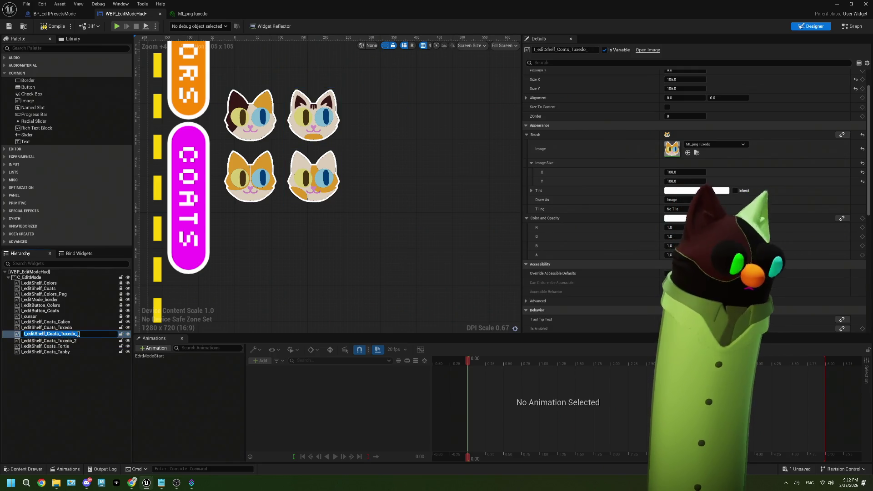
pyautogui.press('BackSpace')
pyautogui.press('BackSpace')
pyautogui.press('BackSpace')
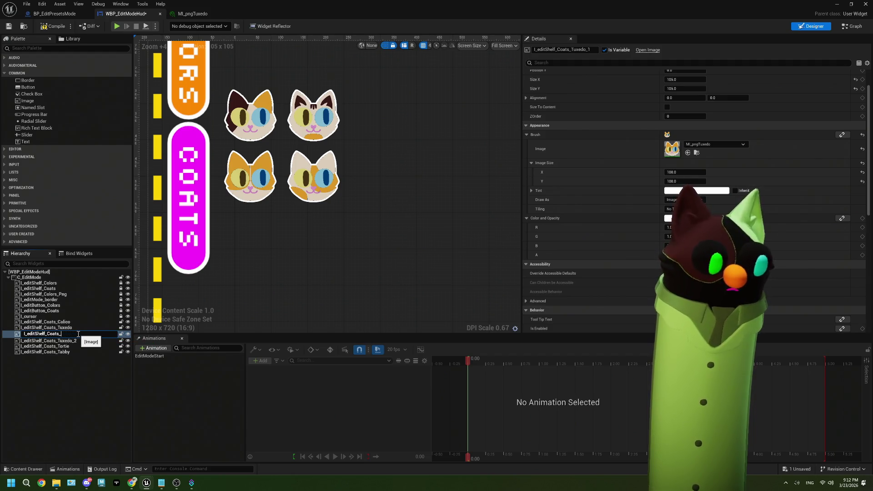
pyautogui.write('Solid')
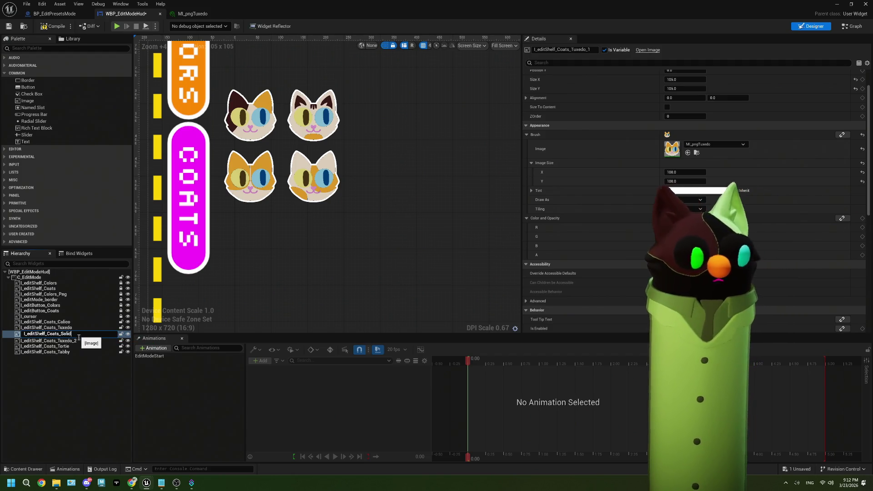
pyautogui.press('Return')
# - Rename the second copy to I_editShelf_Coats_Pointed and select both new images
pyautogui.click(79, 340)
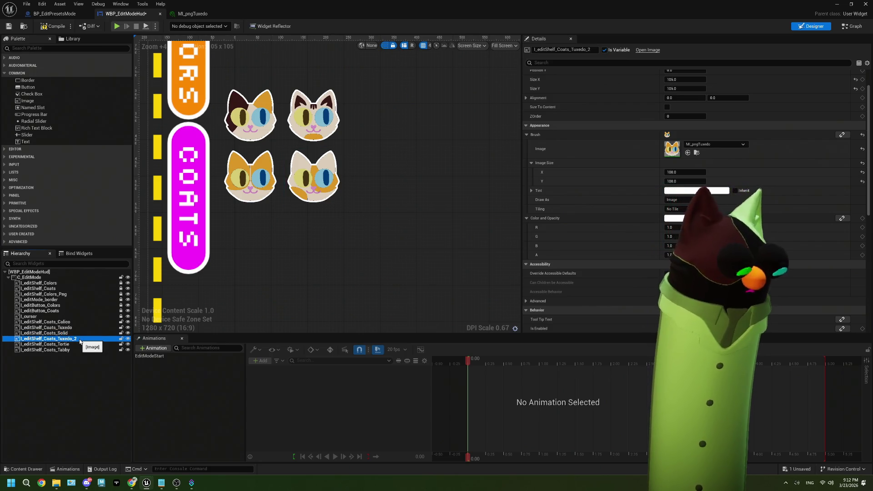
pyautogui.press('F2')
pyautogui.press('BackSpace')
pyautogui.press('BackSpace')
pyautogui.press('BackSpace')
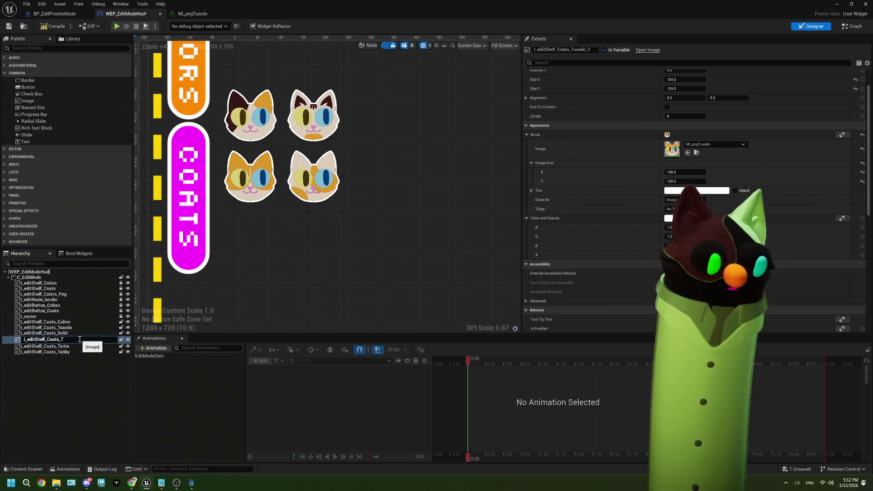
pyautogui.write('Pointed')
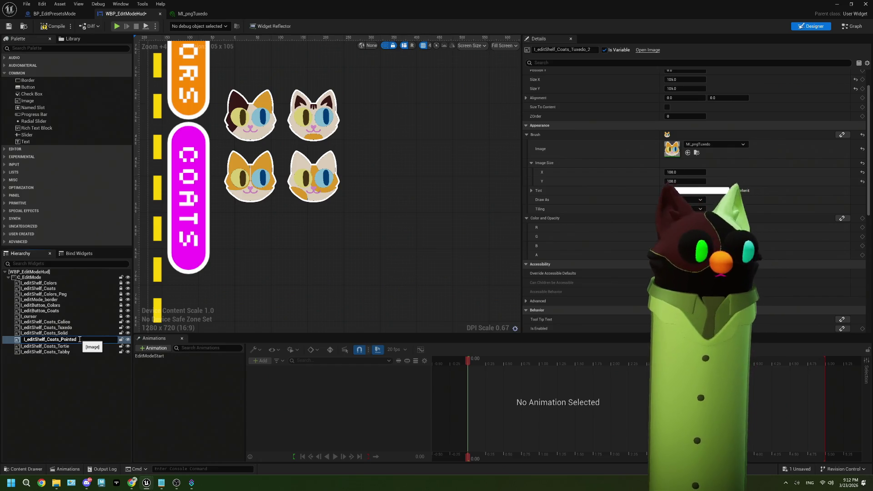
pyautogui.press('Return')
pyautogui.keyDown('ctrl'); pyautogui.click(72, 333); pyautogui.keyUp('ctrl')
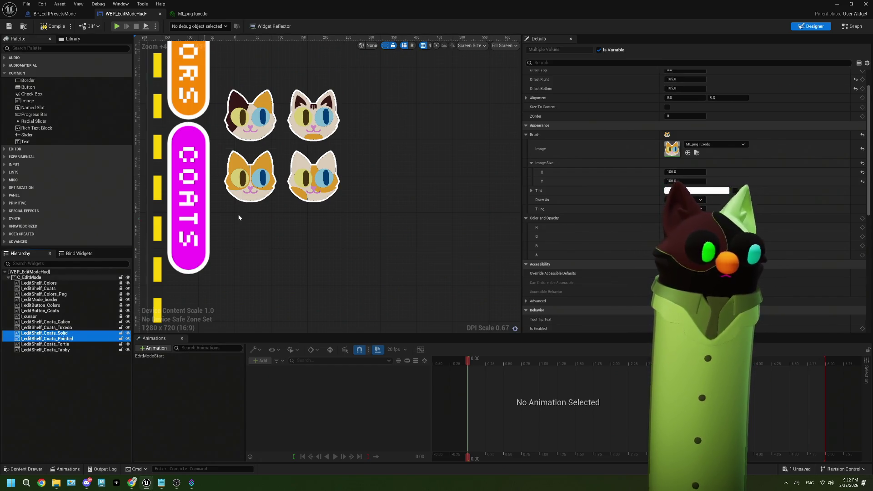
# - Drag the Solid cat image toward the bottom-left grid slot
pyautogui.scroll(-4, 218, 66)
pyautogui.moveTo(217, 66)
pyautogui.mouseDown()
pyautogui.moveTo(252, 139)
pyautogui.moveTo(255, 186)
pyautogui.moveTo(243, 181)
pyautogui.mouseUp()
pyautogui.scroll(5, 256, 177)
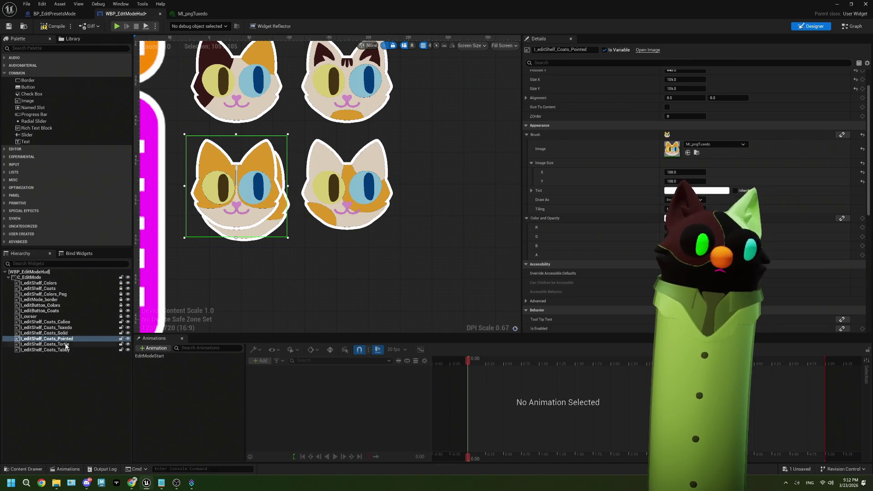
pyautogui.click(346, 187)
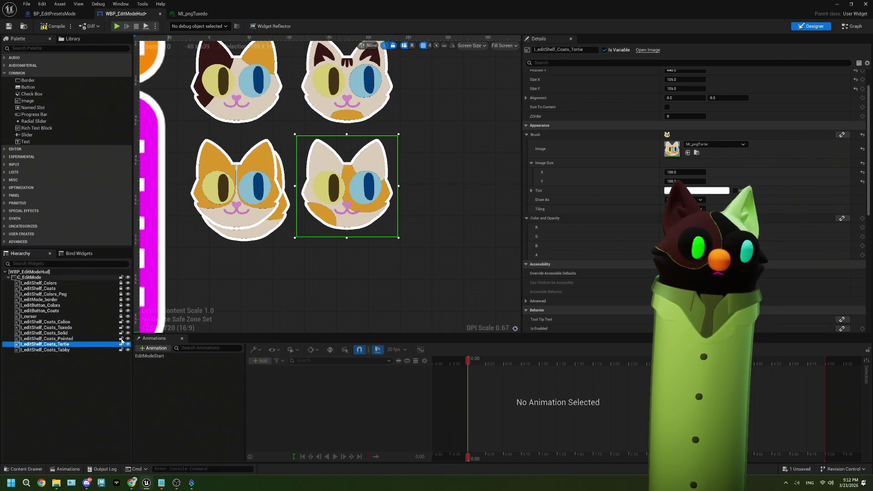
pyautogui.moveTo(68, 339)
pyautogui.mouseDown()
pyautogui.moveTo(145, 351)
pyautogui.moveTo(281, 226)
pyautogui.moveTo(275, 239)
pyautogui.moveTo(382, 235)
pyautogui.mouseUp()
# - Nudge the Solid and Pointed cats down five steps into a third row
pyautogui.keyDown('ctrl'); pyautogui.click(90, 339); pyautogui.keyUp('ctrl')
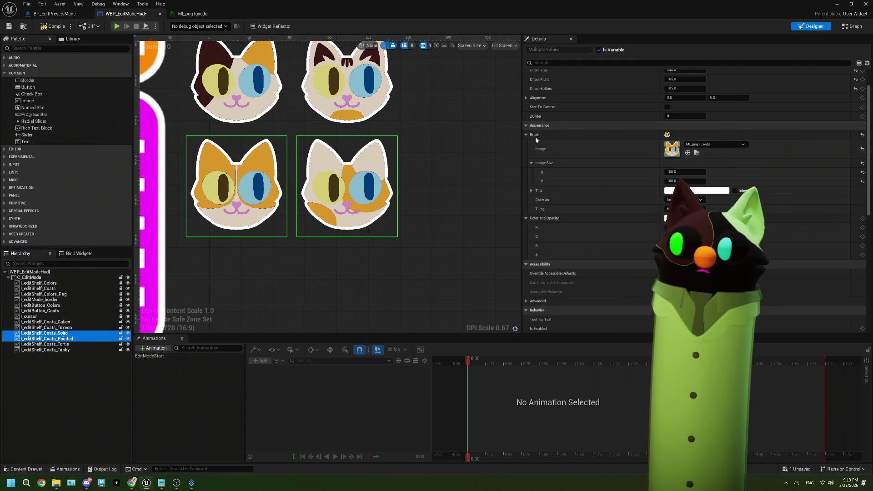
pyautogui.press('Down')
pyautogui.press('Down')
pyautogui.press('Down')
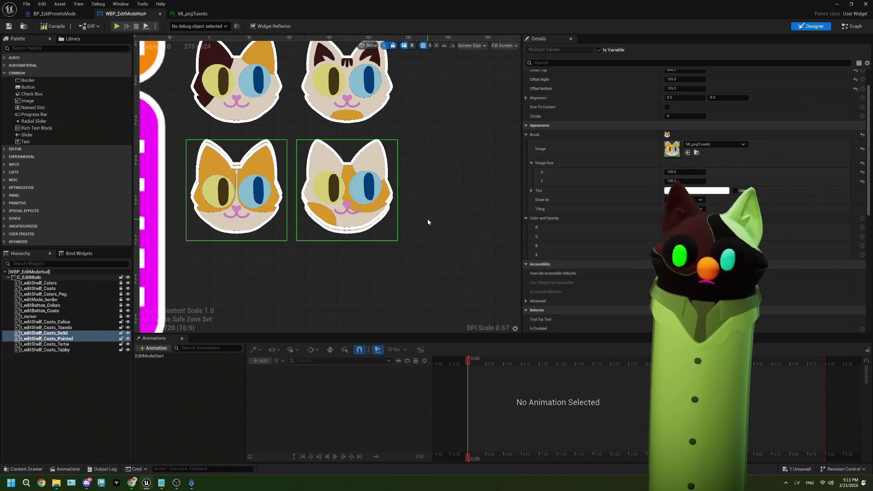
pyautogui.press('Down')
pyautogui.press('Down')
pyautogui.press('Down')
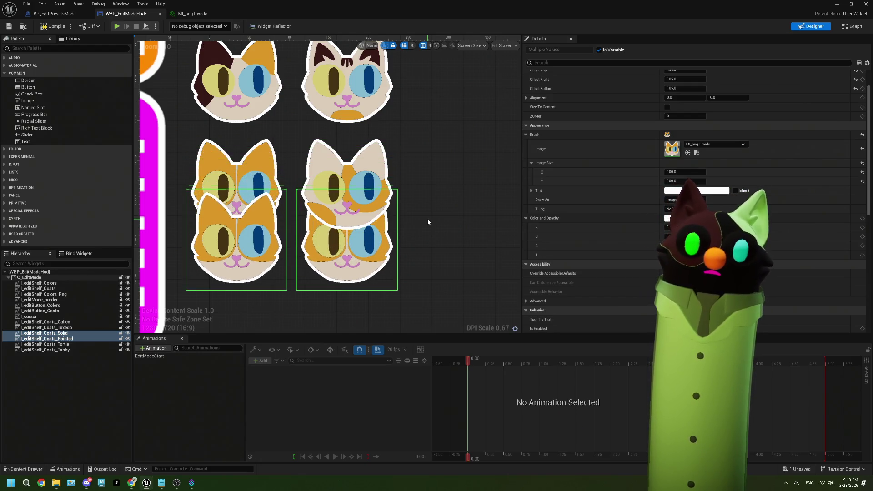
pyautogui.press('Down')
pyautogui.press('Down')
pyautogui.press('Down')
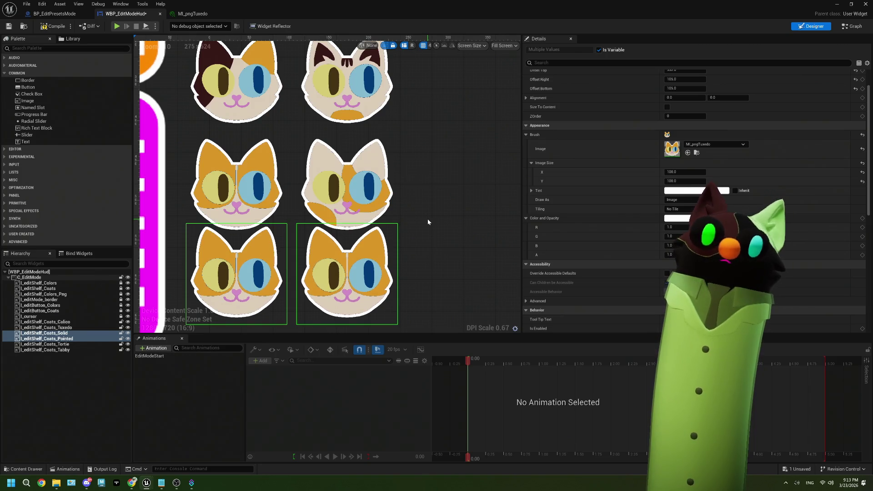
pyautogui.press('Down')
pyautogui.press('Down')
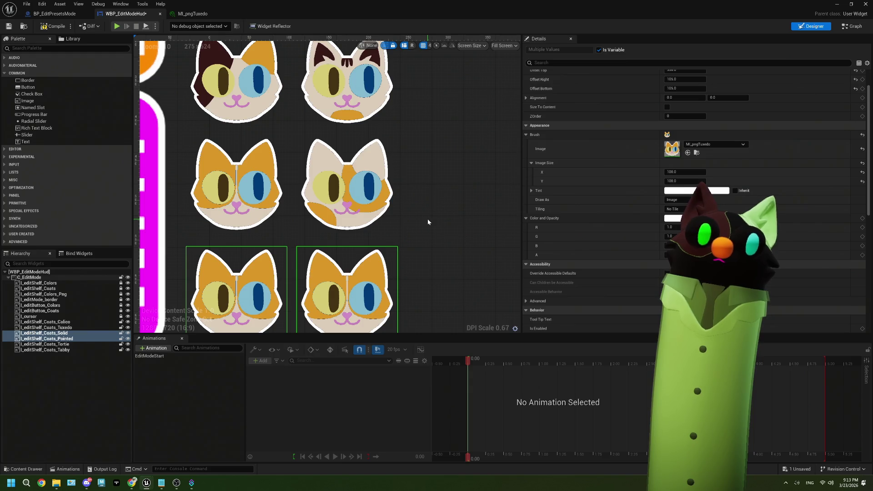
pyautogui.press('Down')
pyautogui.press('Down')
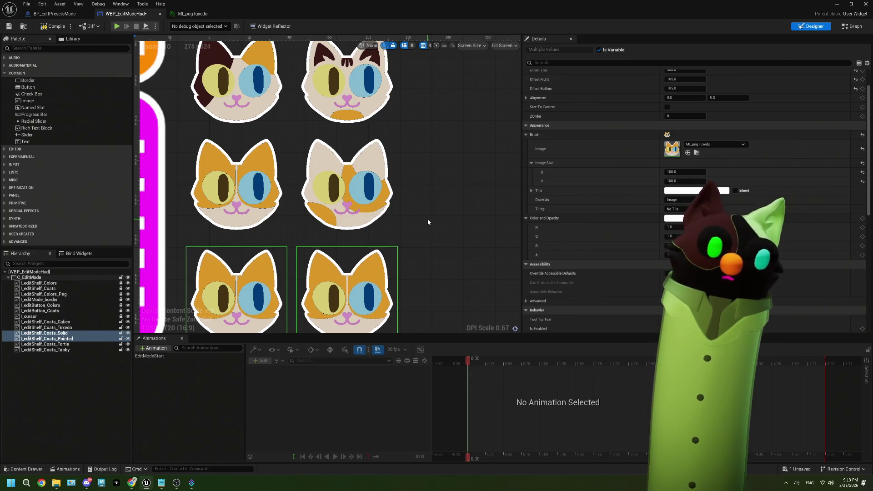
pyautogui.scroll(-3, 428, 220)
pyautogui.scroll(-3, 428, 221)
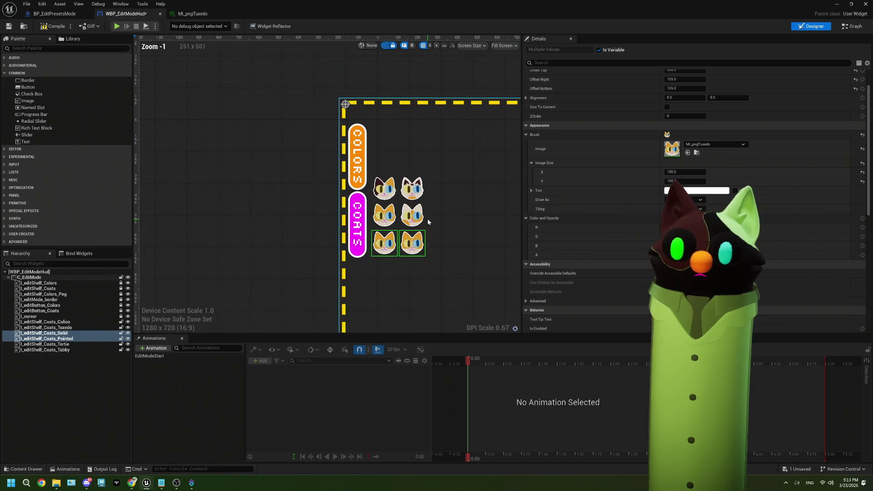
pyautogui.scroll(3, 428, 221)
pyautogui.click(244, 196)
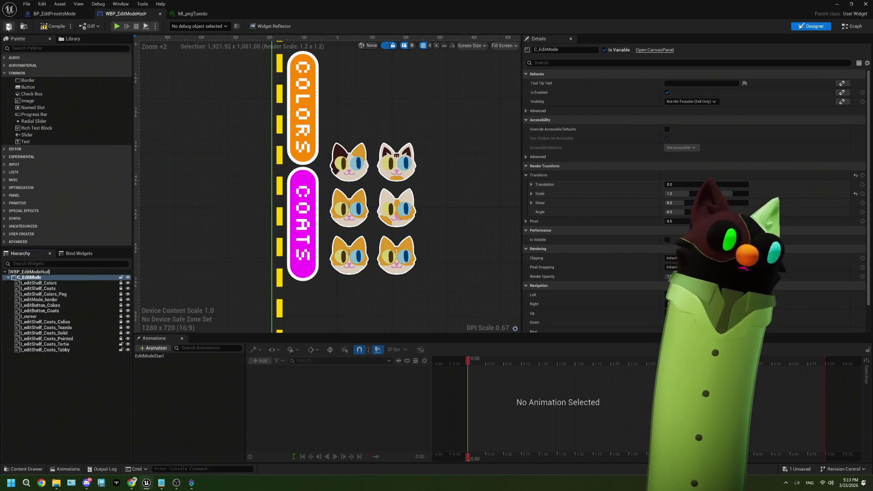
# - Save the HUD and select the Calico, Tuxedo, Tortie and Tabby coat images
pyautogui.hotkey('ctrl', 's')
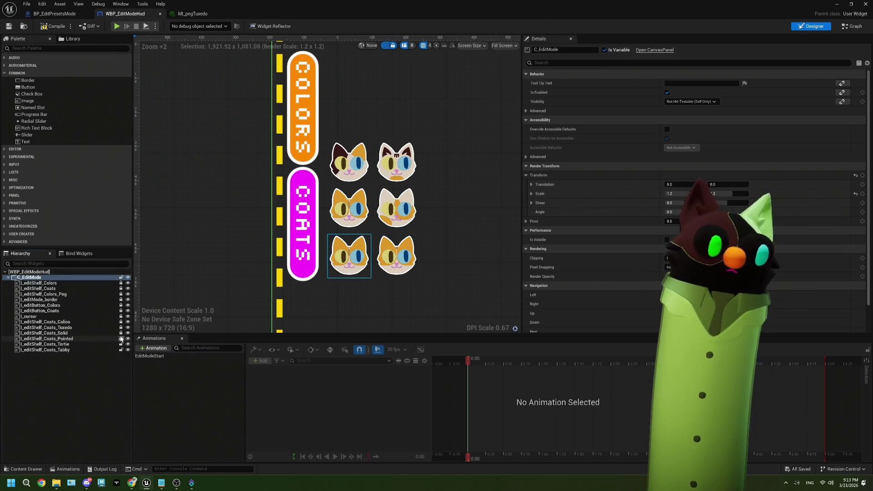
pyautogui.click(109, 322)
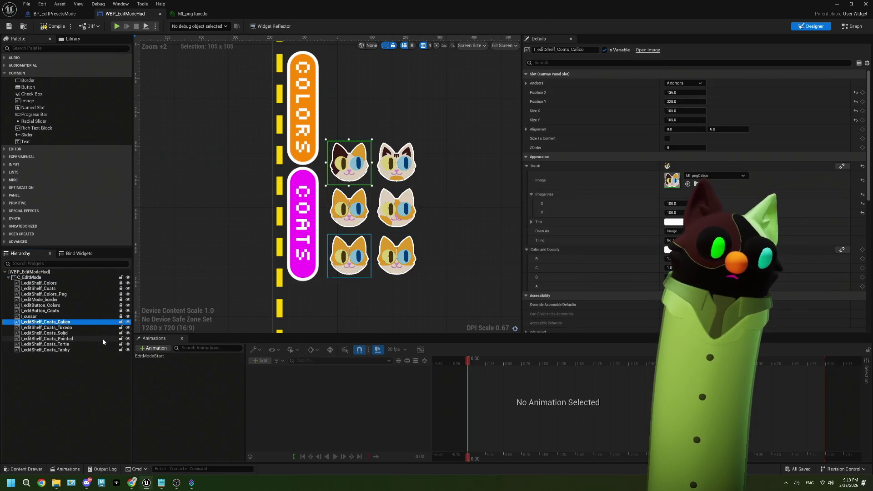
pyautogui.keyDown('shift'); pyautogui.click(74, 338); pyautogui.keyUp('shift')
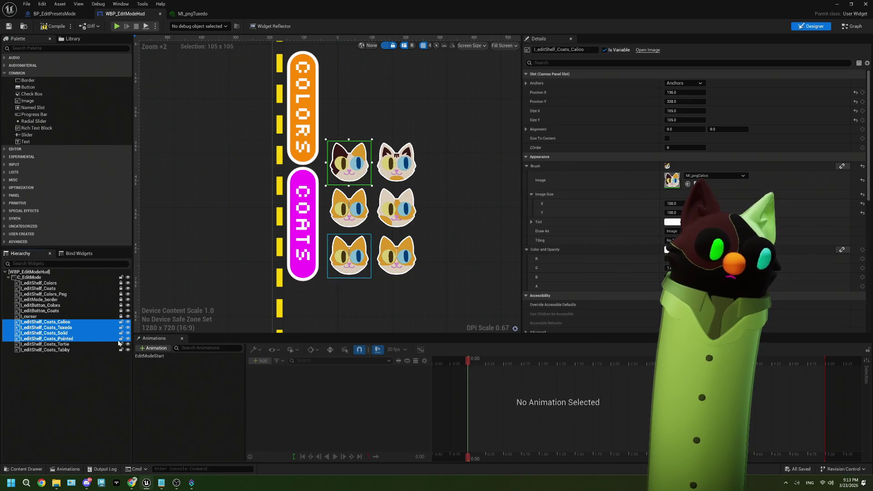
pyautogui.click(75, 345)
pyautogui.keyDown('shift'); pyautogui.click(74, 339); pyautogui.keyUp('shift')
pyautogui.keyDown('ctrl'); pyautogui.click(72, 339); pyautogui.keyUp('ctrl')
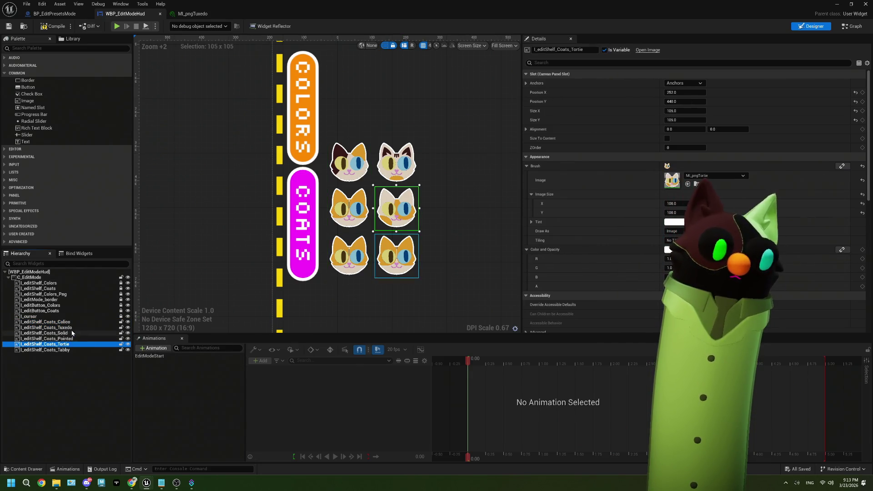
pyautogui.keyDown('ctrl'); pyautogui.click(70, 322); pyautogui.keyUp('ctrl')
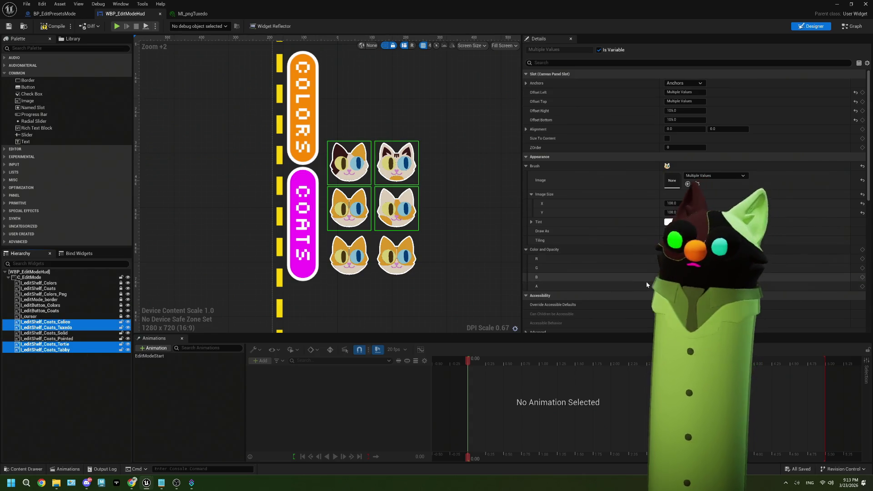
# - Set those four cats' Render Opacity to 0 and return to the level editor
pyautogui.scroll(-8, 646, 282)
pyautogui.scroll(-1, 682, 273)
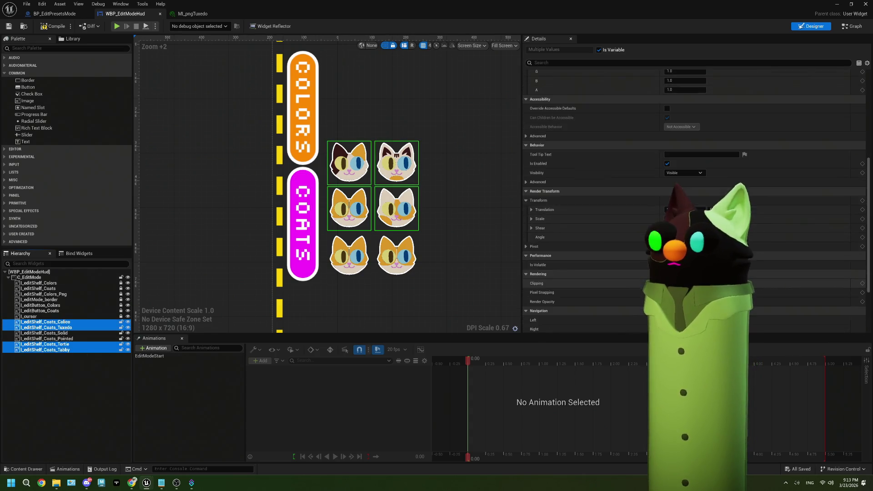
pyautogui.click(682, 301)
pyautogui.write('0')
pyautogui.press('Return')
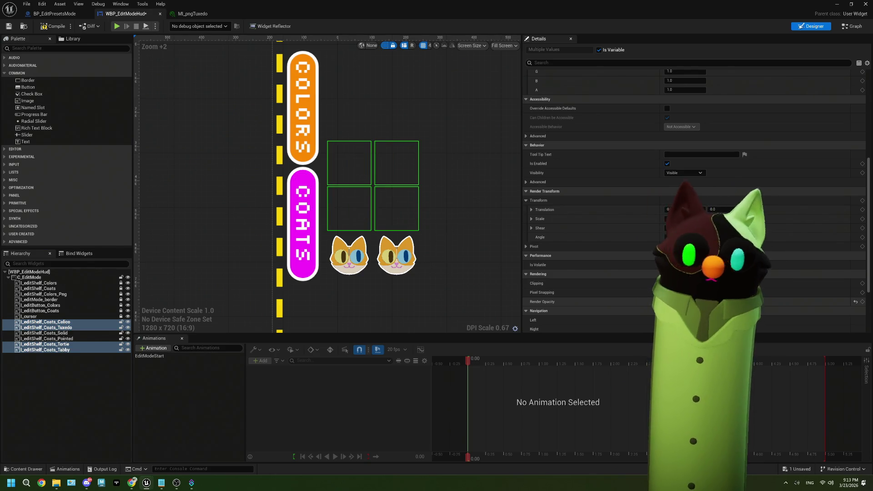
pyautogui.click(24, 27)
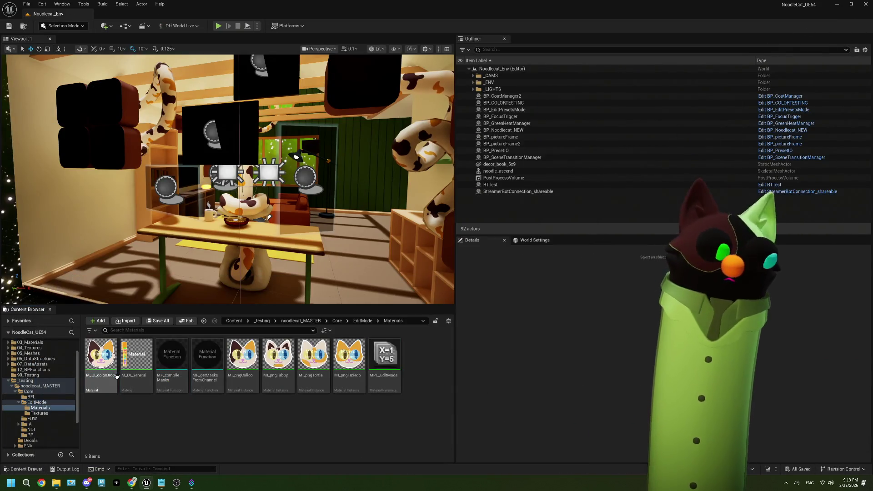
# - Duplicate MI_pngTuxedo and rename the copy MI_pngSolid
pyautogui.click(337, 365)
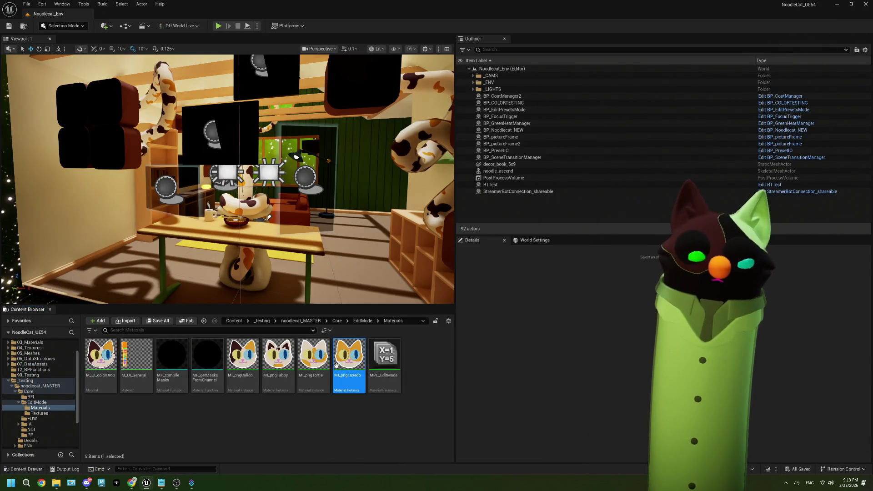
pyautogui.click(375, 416)
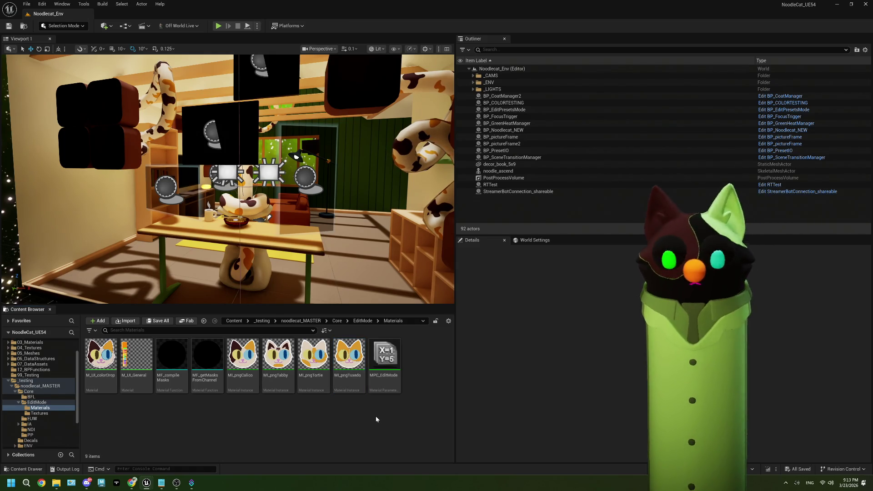
pyautogui.click(359, 363)
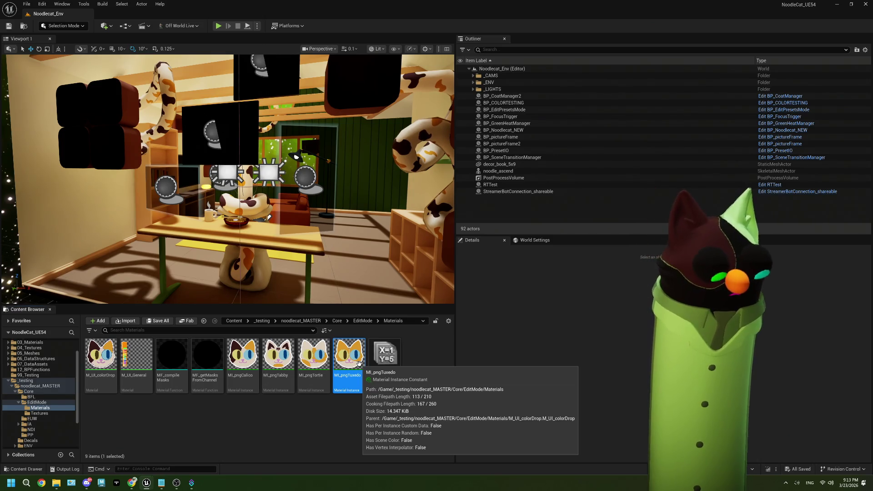
pyautogui.rightClick(350, 364)
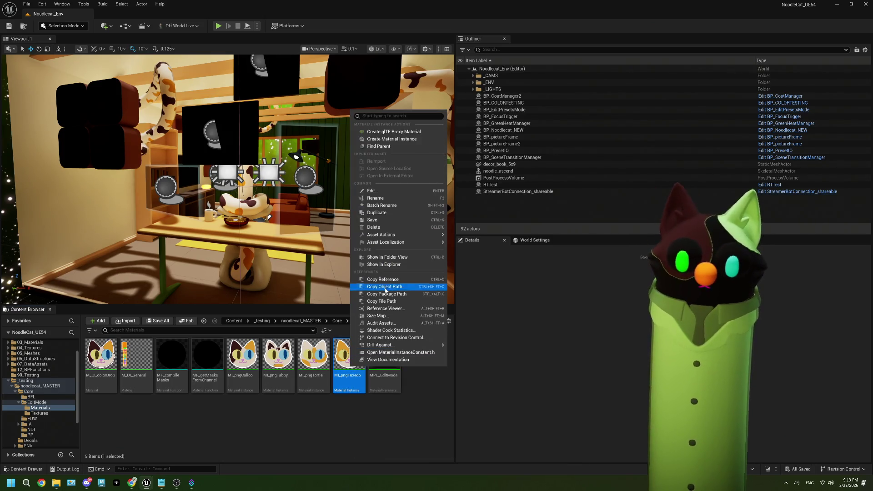
pyautogui.click(379, 213)
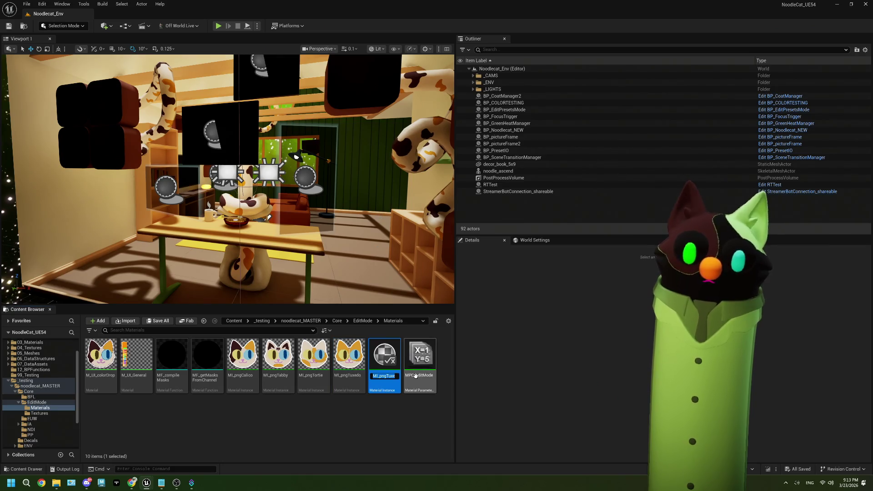
pyautogui.press('BackSpace')
pyautogui.press('BackSpace')
pyautogui.press('BackSpace')
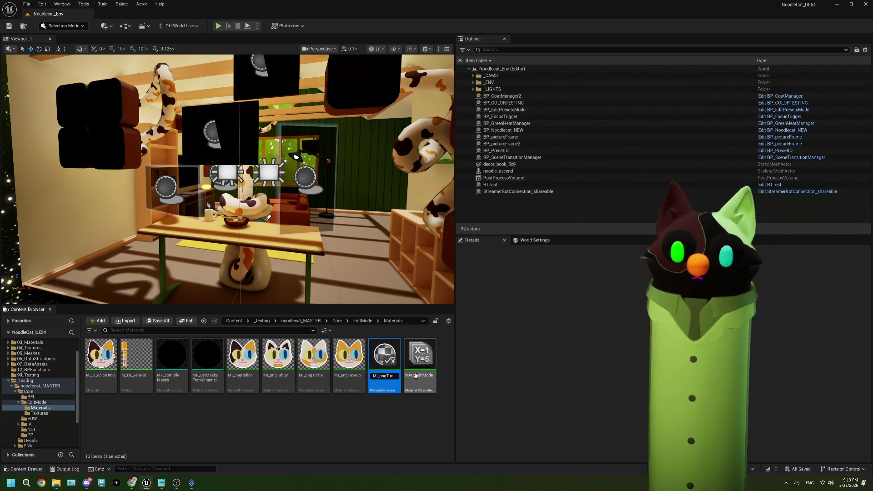
pyautogui.press('BackSpace')
pyautogui.write('Solid')
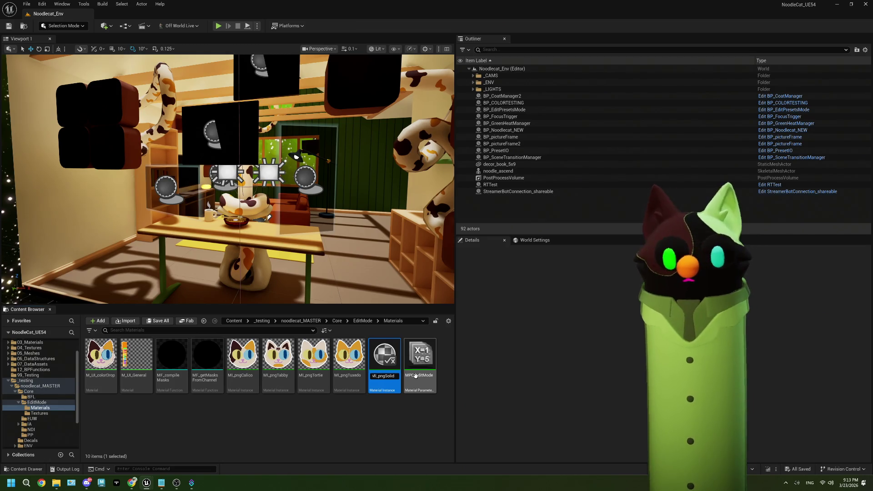
pyautogui.press('Return')
# - Set MI_pngSolid's pngTexture to T_colorDrop_solid and save it
pyautogui.doubleClick(267, 380)
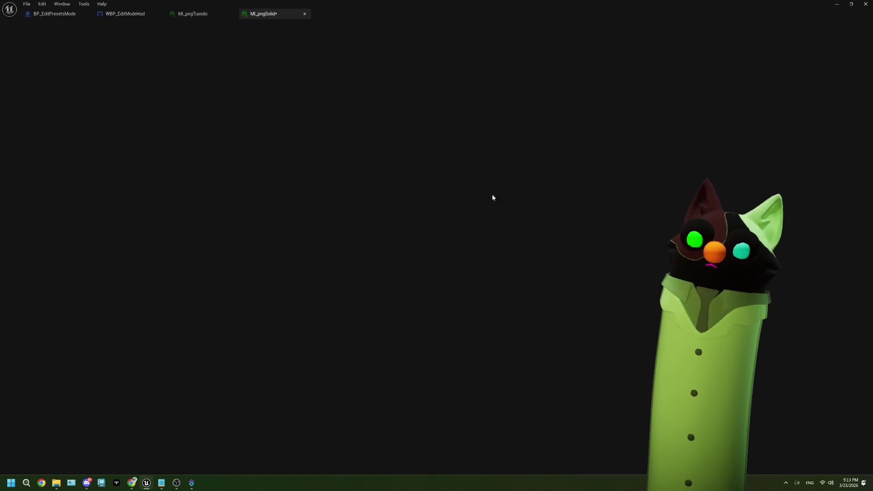
pyautogui.click(651, 82)
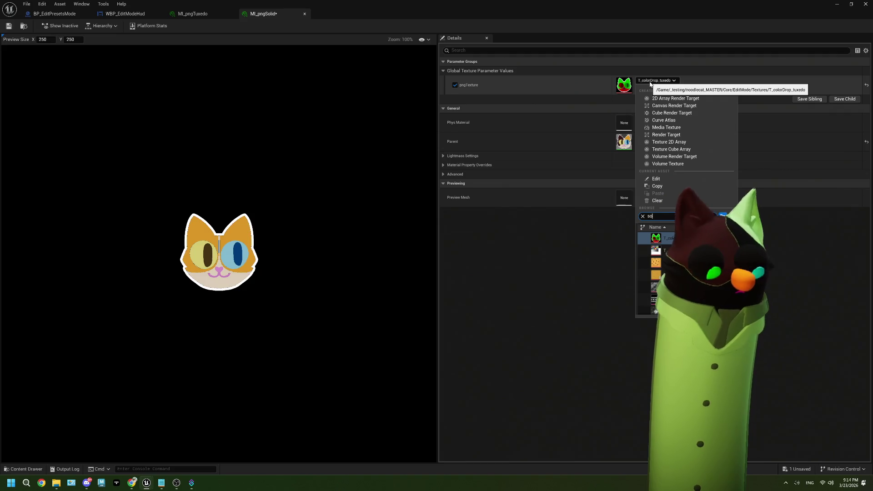
pyautogui.write('solid')
pyautogui.click(665, 262)
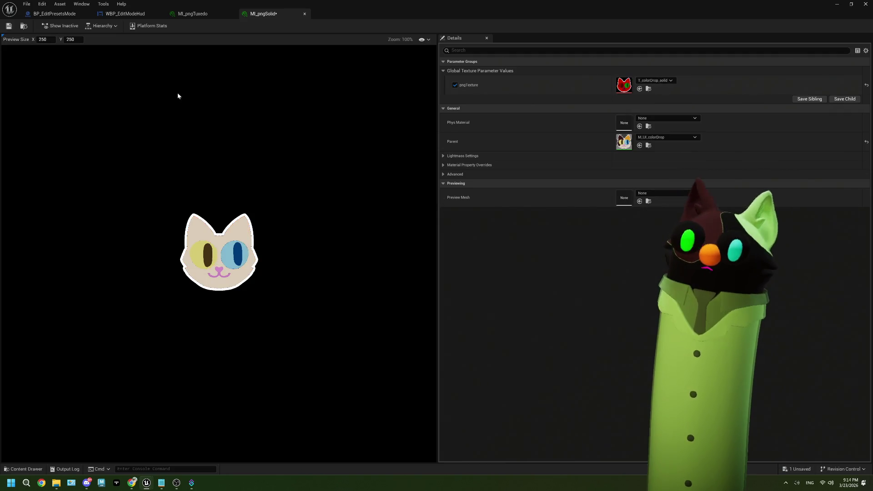
pyautogui.click(8, 26)
pyautogui.click(837, 5)
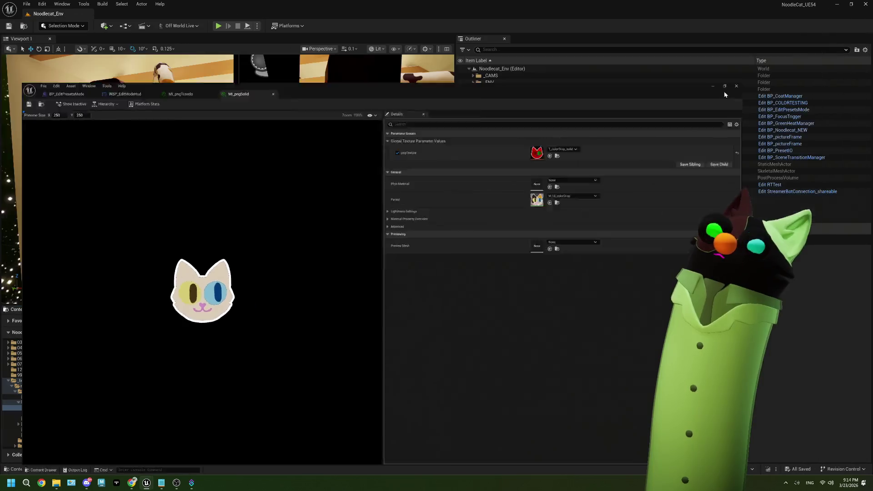
pyautogui.rightClick(275, 361)
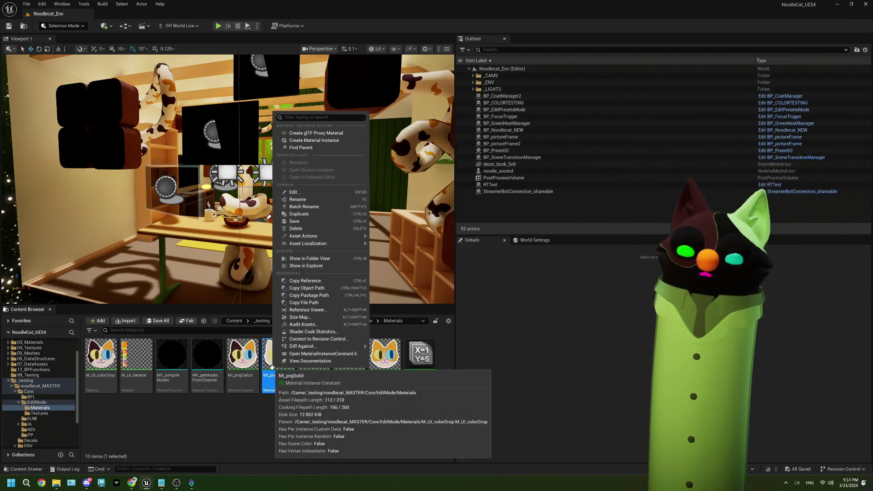
# - Duplicate MI_pngSolid and rename the copy MI_pngPointed
pyautogui.click(318, 215)
pyautogui.press('BackSpace')
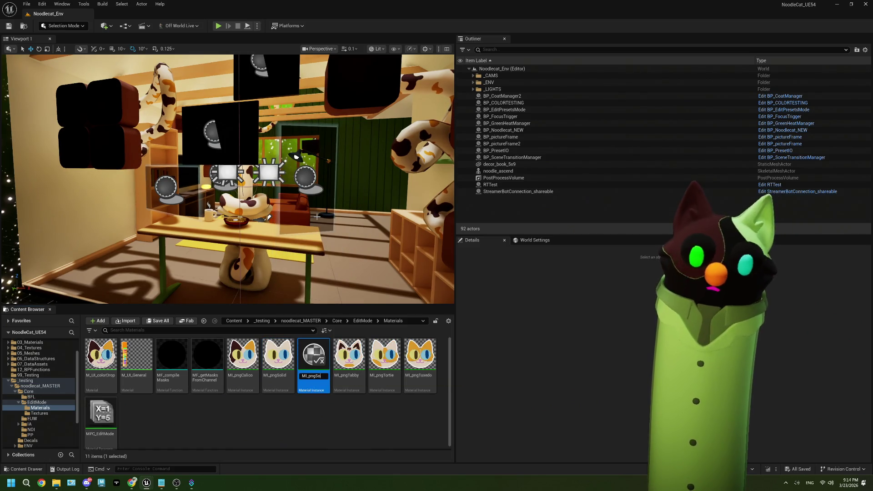
pyautogui.write('Pointed')
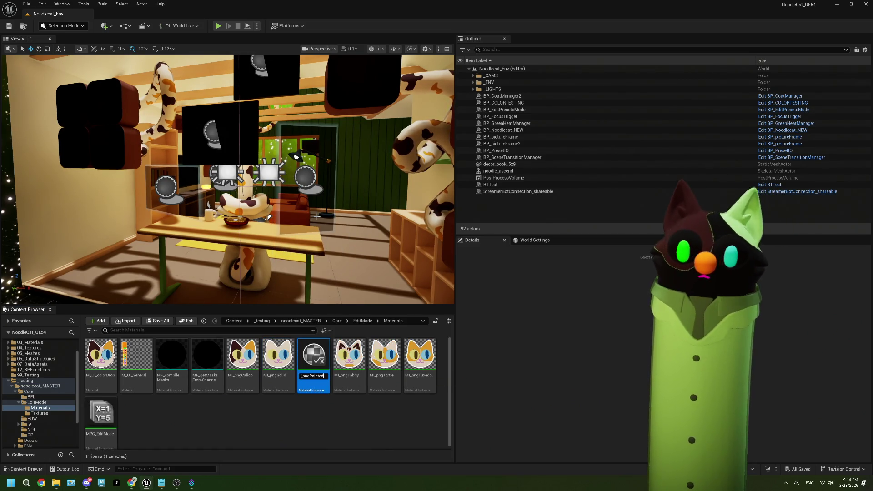
pyautogui.press('Return')
# - Set MI_pngPointed's pngTexture to T_colorDrop_pointed, save it, and return to the level editor
pyautogui.doubleClick(278, 361)
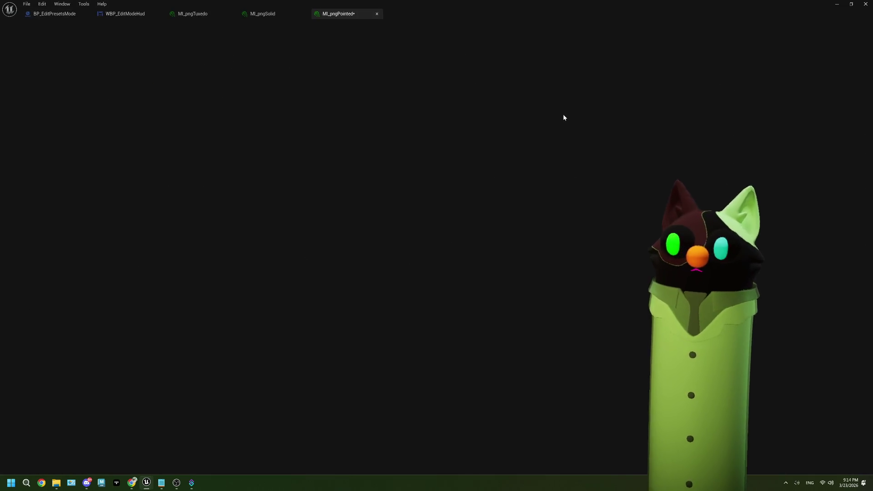
pyautogui.click(643, 83)
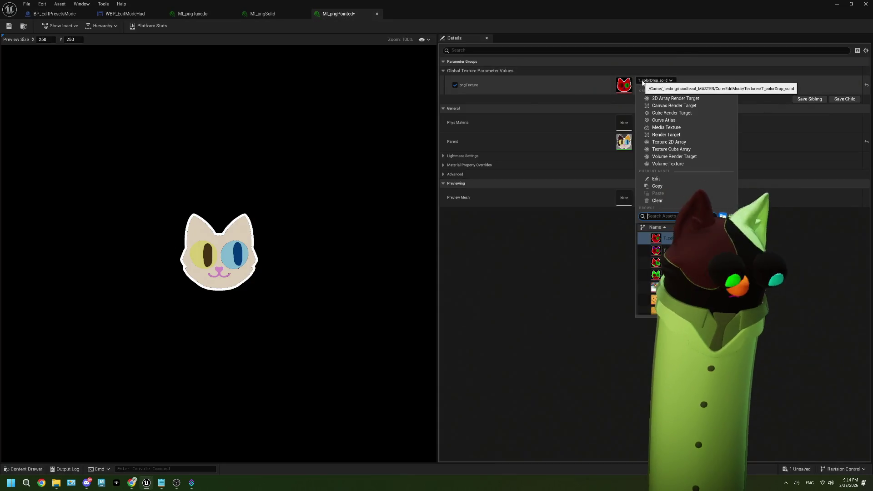
pyautogui.write('pointed')
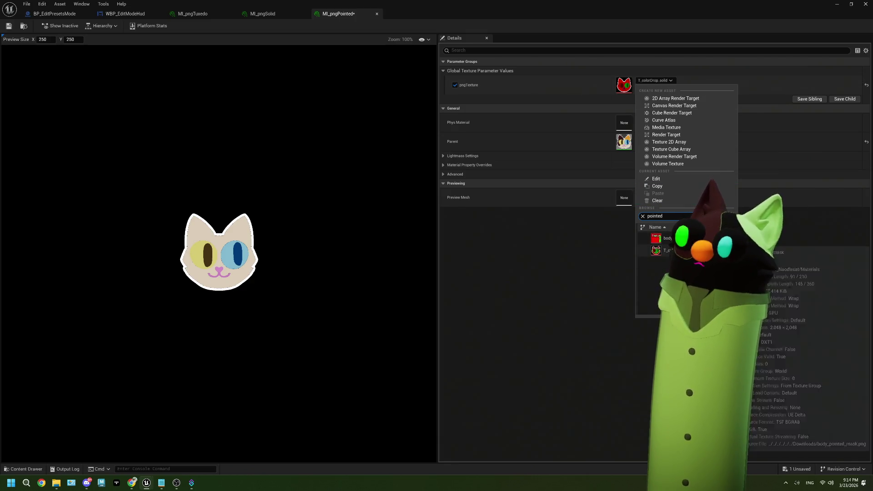
pyautogui.click(656, 238)
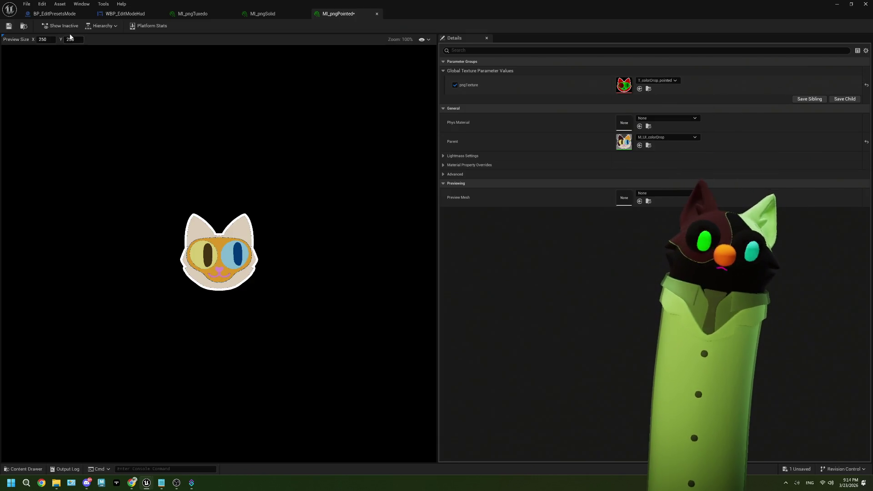
pyautogui.click(13, 28)
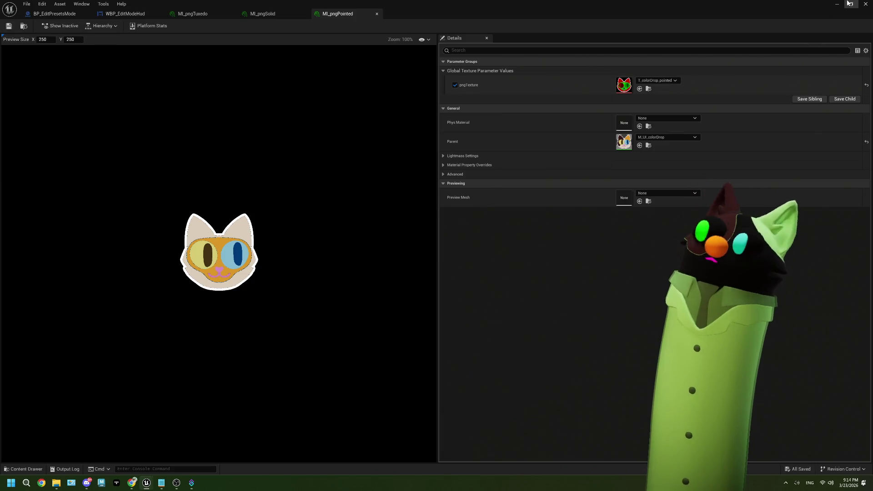
pyautogui.click(849, 3)
pyautogui.click(11, 8)
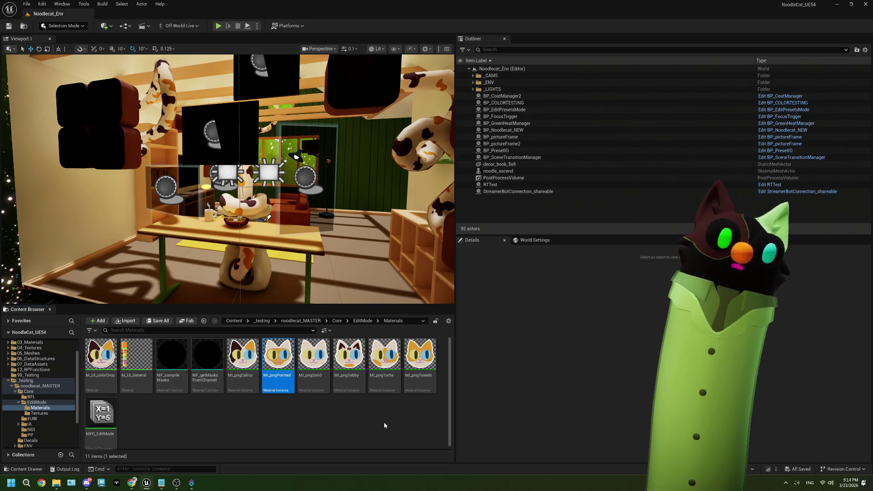
pyautogui.click(370, 425)
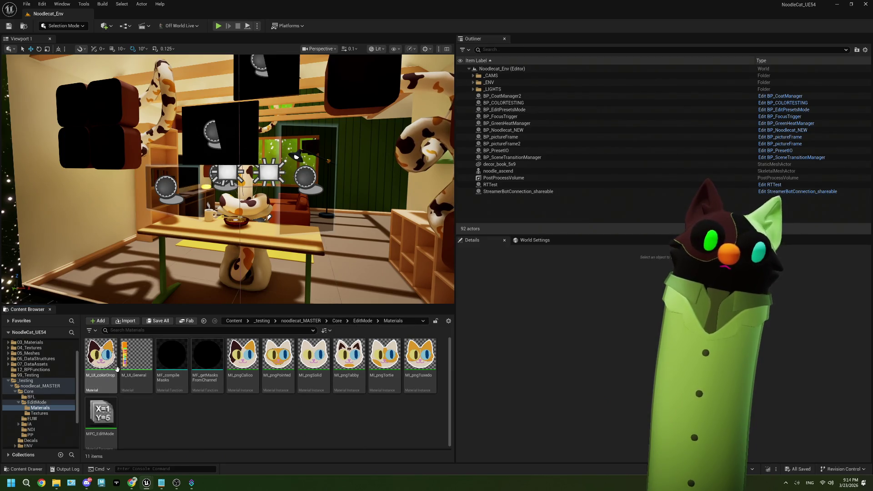
# - In WBP_EditModeHud, set the Pointed and Solid cats' brush images to MI_pngPointed and MI_pngSolid
pyautogui.click(363, 321)
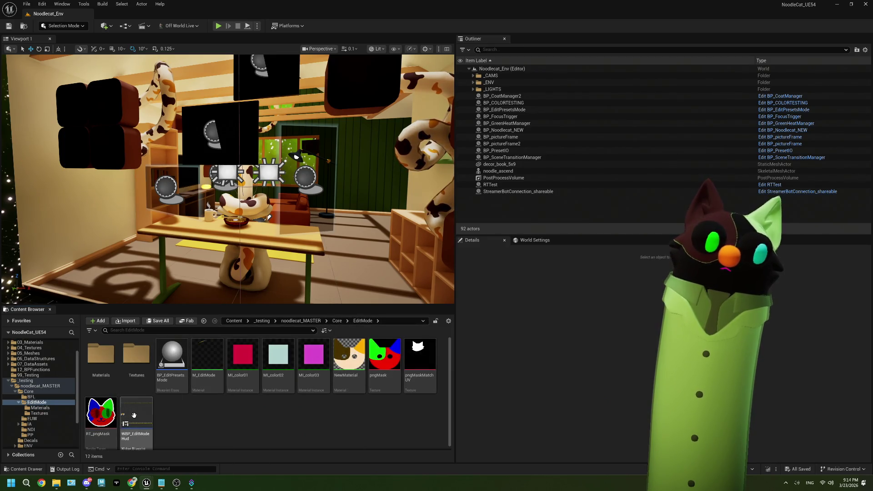
pyautogui.doubleClick(136, 420)
pyautogui.click(348, 267)
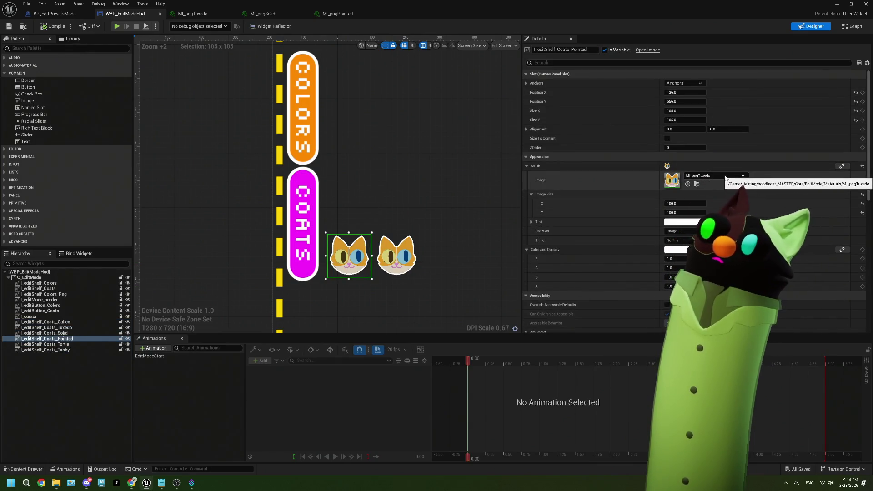
pyautogui.click(726, 179)
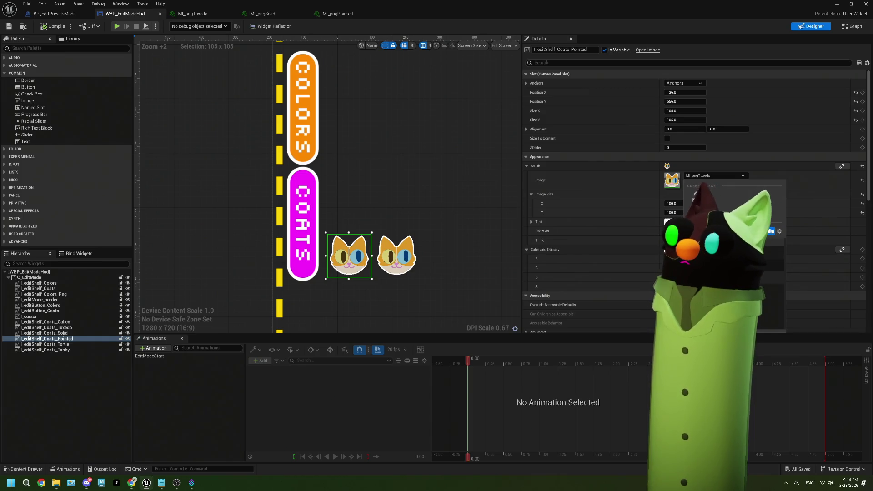
pyautogui.click(724, 218)
pyautogui.click(405, 262)
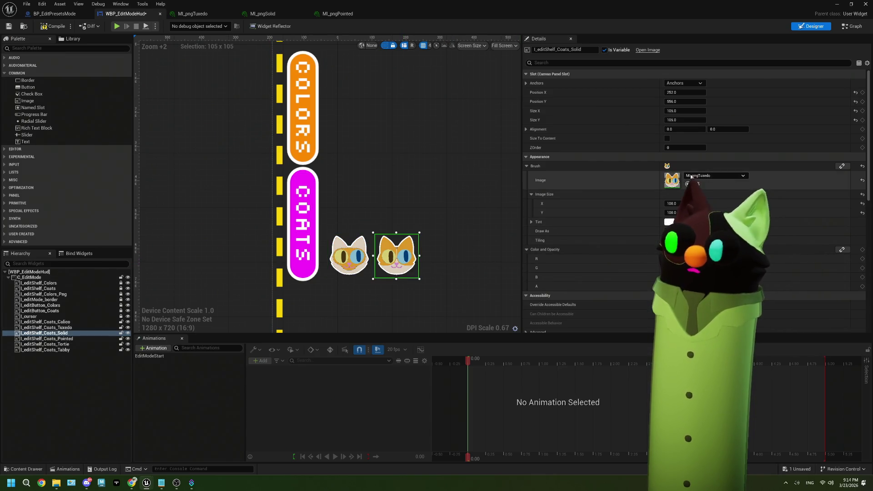
pyautogui.click(703, 176)
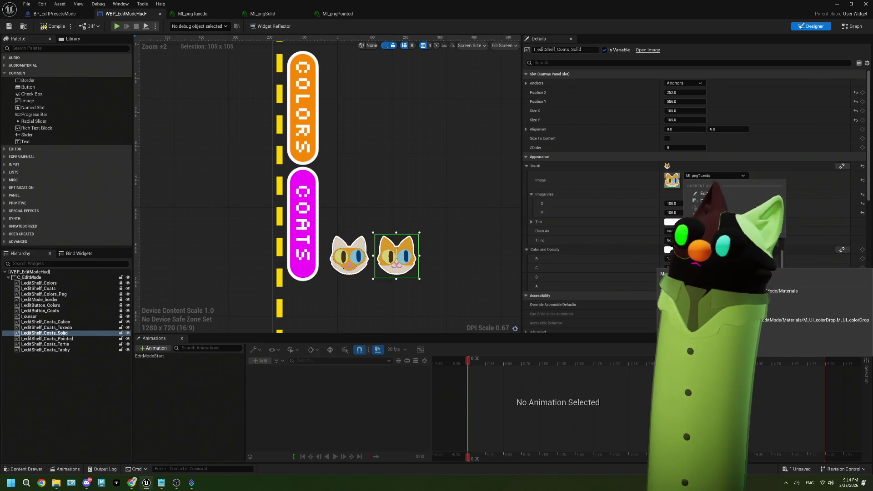
pyautogui.click(719, 214)
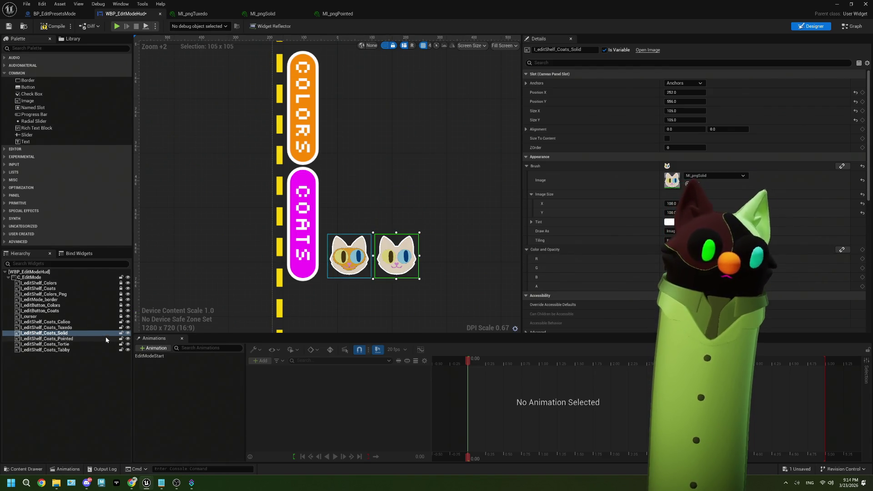
# - Set Render Opacity 0 on both Solid and Pointed cats and lock them
pyautogui.keyDown('ctrl'); pyautogui.click(92, 339); pyautogui.keyUp('ctrl')
pyautogui.scroll(-10, 609, 273)
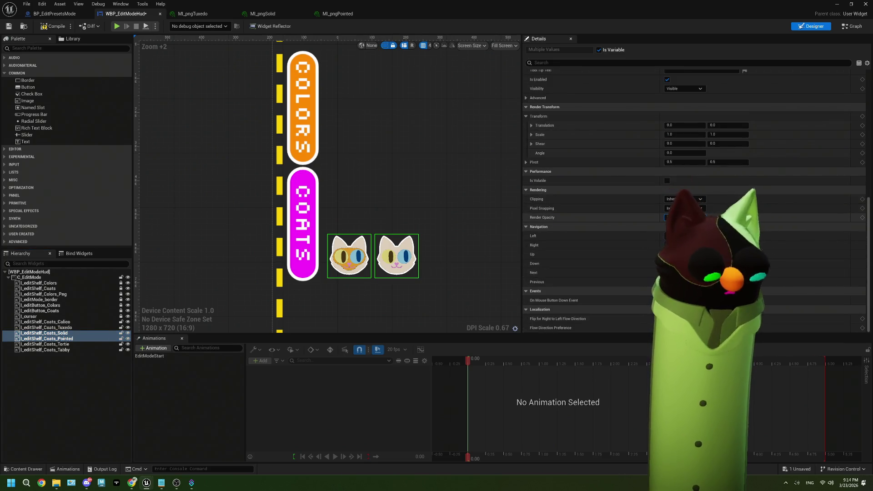
pyautogui.write('0')
pyautogui.press('Return')
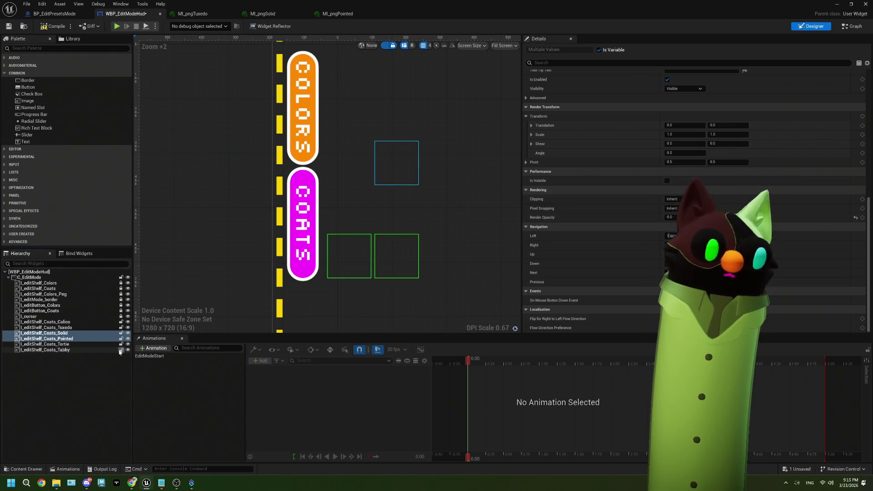
pyautogui.click(122, 336)
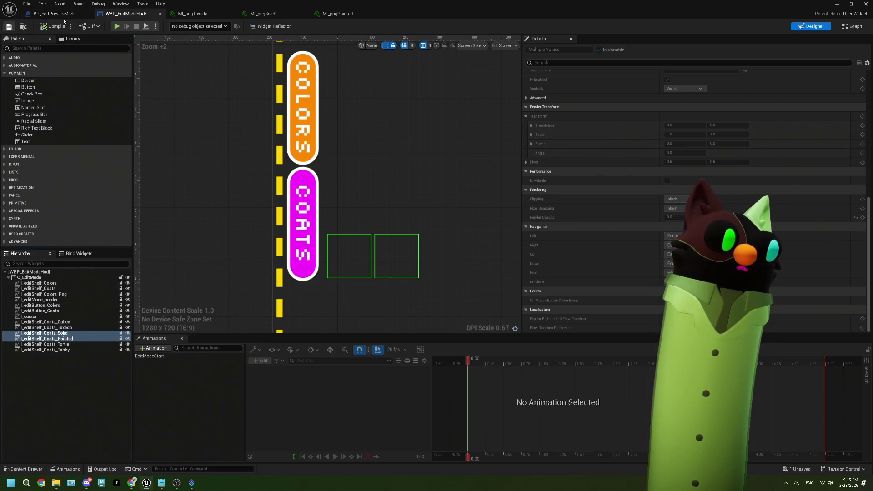
# - Close the MI_pngTuxedo tab and switch to the BP_EditPresetsMode event graph
pyautogui.click(330, 18)
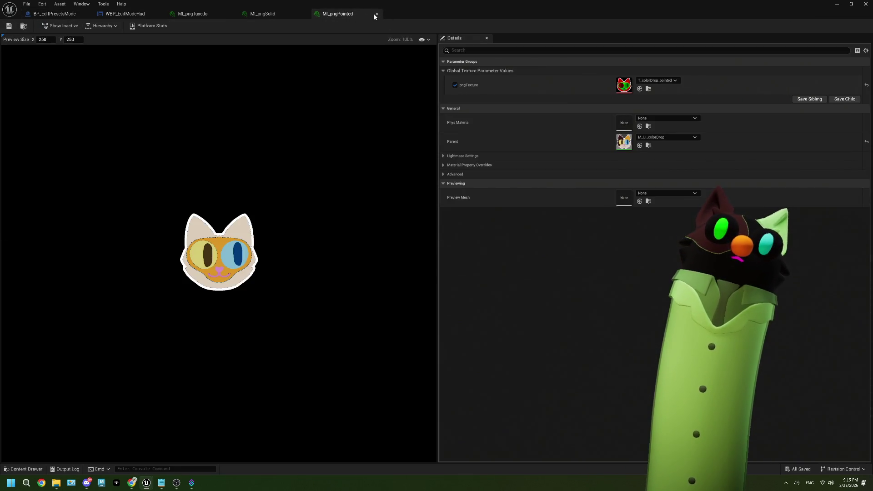
pyautogui.click(234, 15)
pyautogui.click(233, 16)
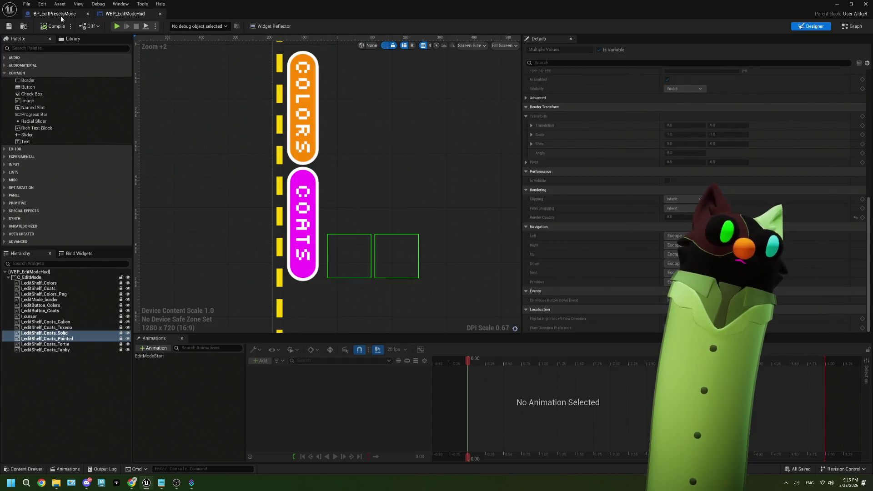
pyautogui.click(61, 19)
pyautogui.scroll(-4, 268, 225)
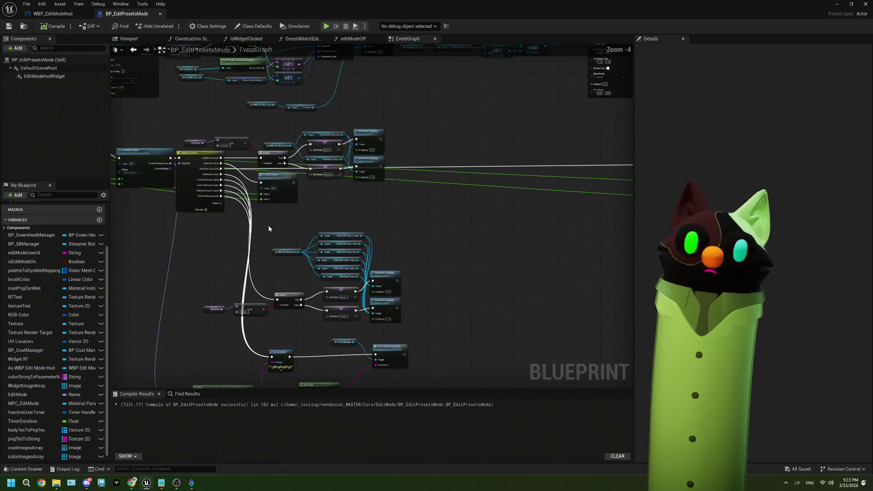
# - Add Get I_editShelf_Coats_Solid and Coats_Pointed nodes from the HUD reference
pyautogui.scroll(4, 289, 235)
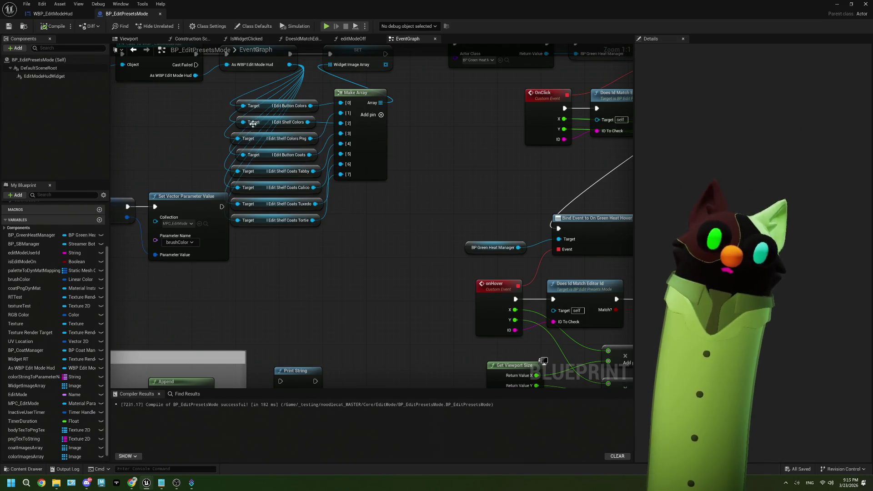
pyautogui.moveTo(294, 67)
pyautogui.mouseDown()
pyautogui.moveTo(242, 207)
pyautogui.moveTo(250, 251)
pyautogui.mouseUp()
pyautogui.write('solid')
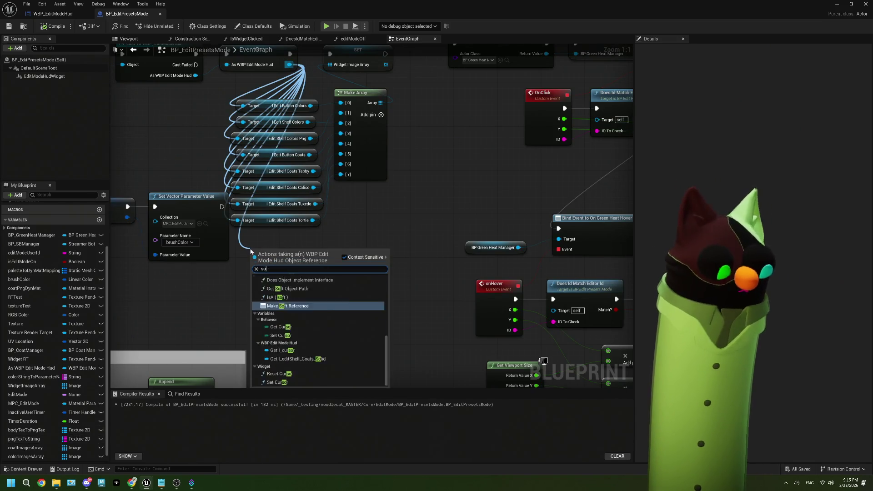
pyautogui.press('Return')
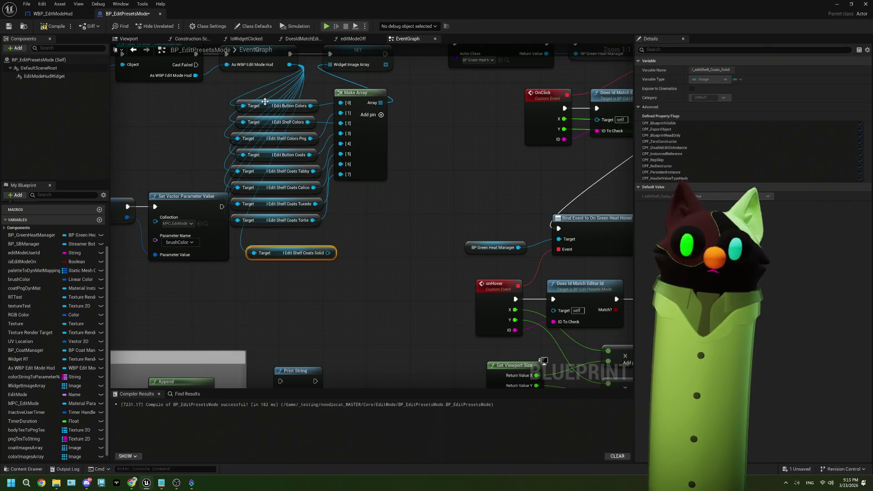
pyautogui.moveTo(290, 65); pyautogui.dragTo(263, 292)
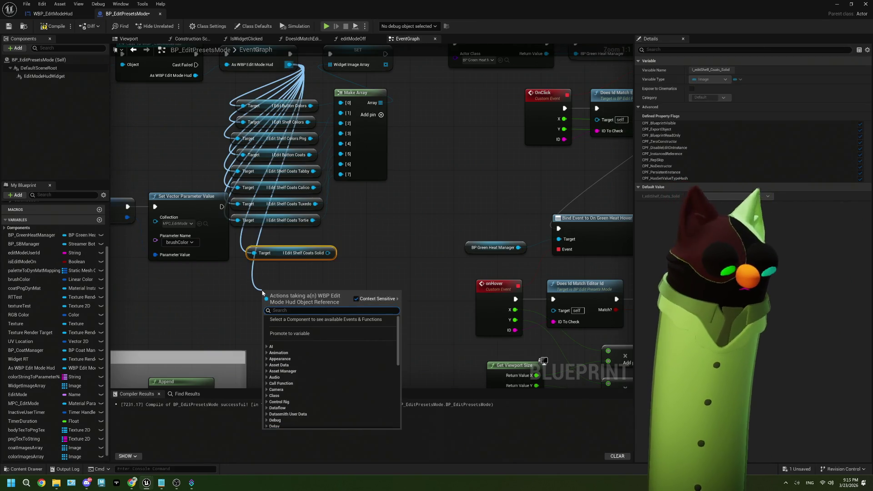
pyautogui.write('poin')
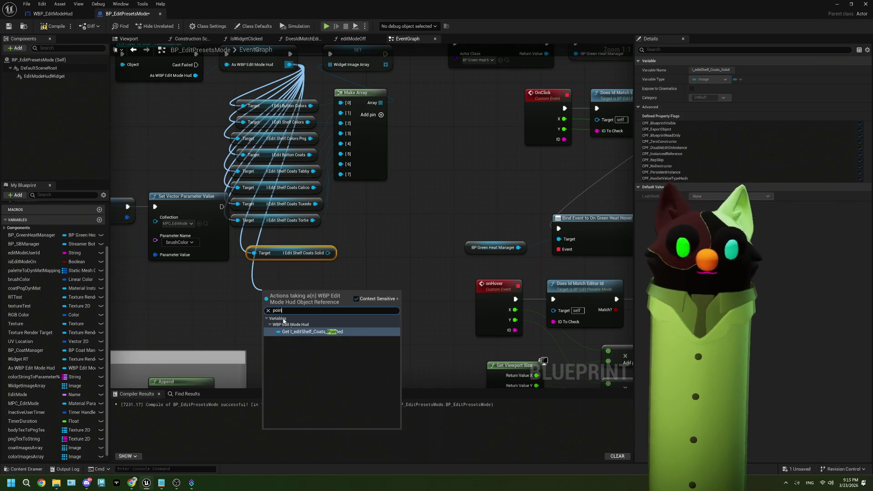
pyautogui.click(302, 332)
pyautogui.moveTo(326, 296); pyautogui.dragTo(308, 278)
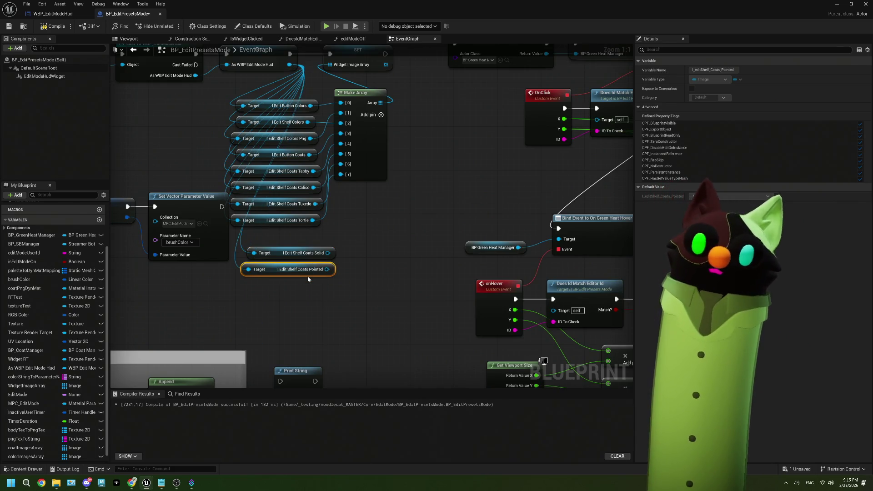
# - Add a Make Array pin and wire Solid to entry 8 and Pointed to entry 9
pyautogui.click(375, 119)
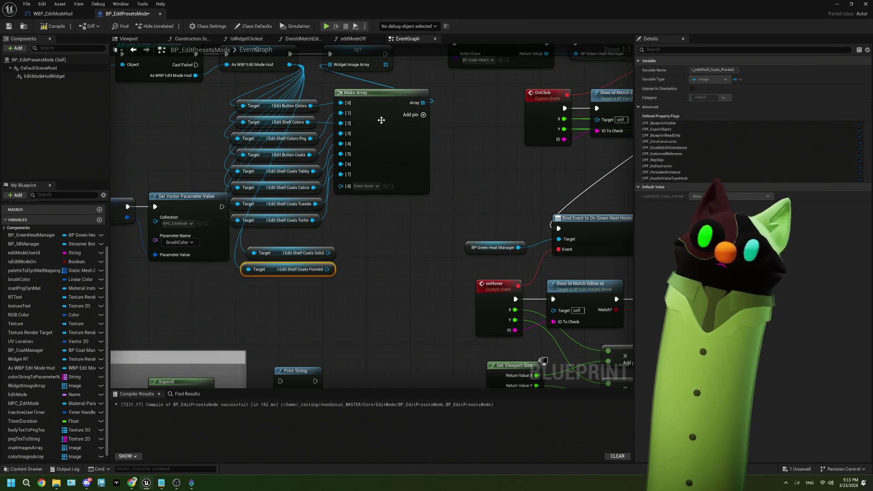
pyautogui.moveTo(327, 256); pyautogui.dragTo(341, 185)
pyautogui.moveTo(327, 269); pyautogui.dragTo(341, 196)
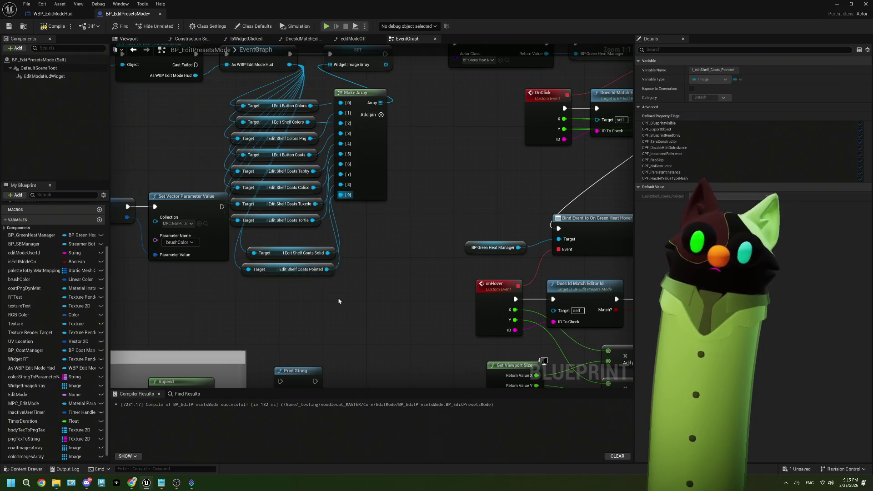
pyautogui.moveTo(337, 298); pyautogui.dragTo(310, 235)
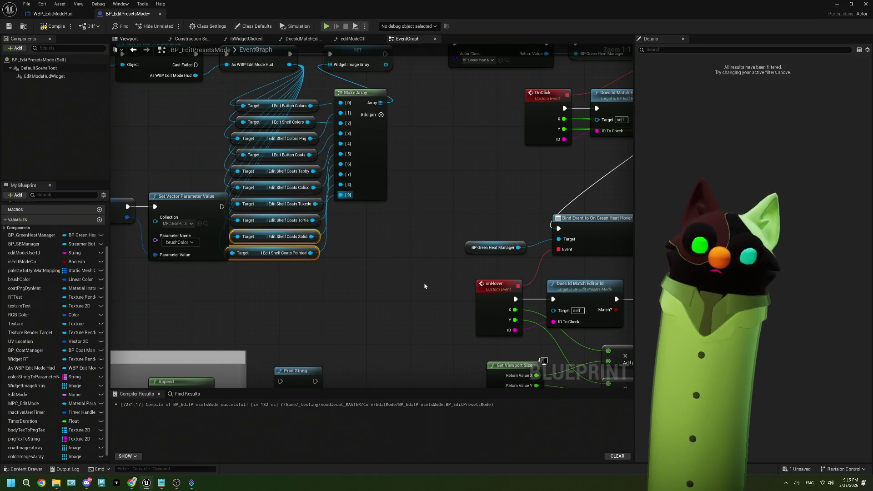
pyautogui.scroll(-3, 424, 286)
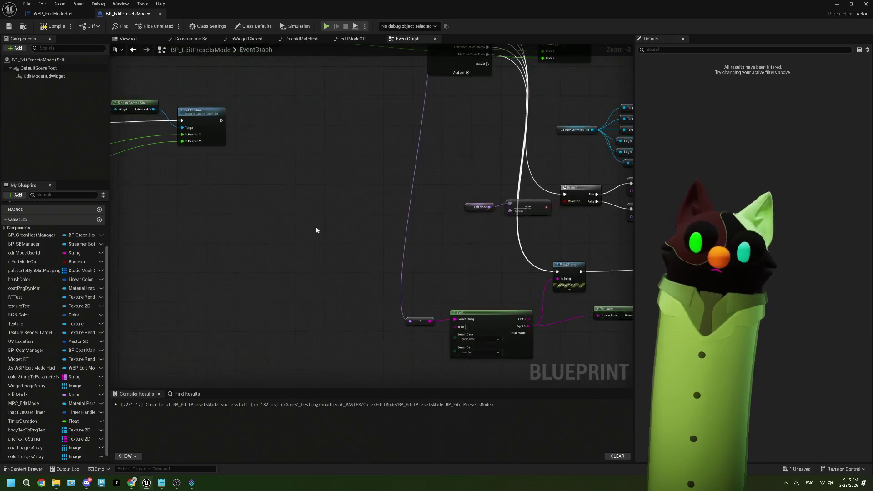
# - Paste the Solid and Pointed getters by the Coats branch and feed them the HUD reference
pyautogui.scroll(-3, 316, 227)
pyautogui.scroll(3, 285, 195)
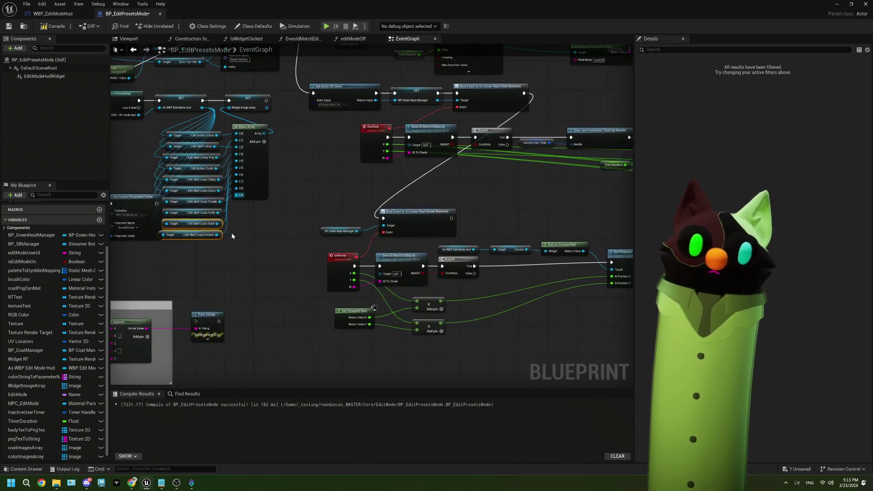
pyautogui.moveTo(204, 228)
pyautogui.mouseDown()
pyautogui.moveTo(550, 260)
pyautogui.moveTo(442, 166)
pyautogui.moveTo(484, 196)
pyautogui.moveTo(462, 189)
pyautogui.mouseUp()
pyautogui.scroll(3, 395, 184)
pyautogui.hotkey('ctrl', 'v')
pyautogui.moveTo(330, 240)
pyautogui.mouseDown()
pyautogui.moveTo(381, 176)
pyautogui.moveTo(376, 191)
pyautogui.mouseUp()
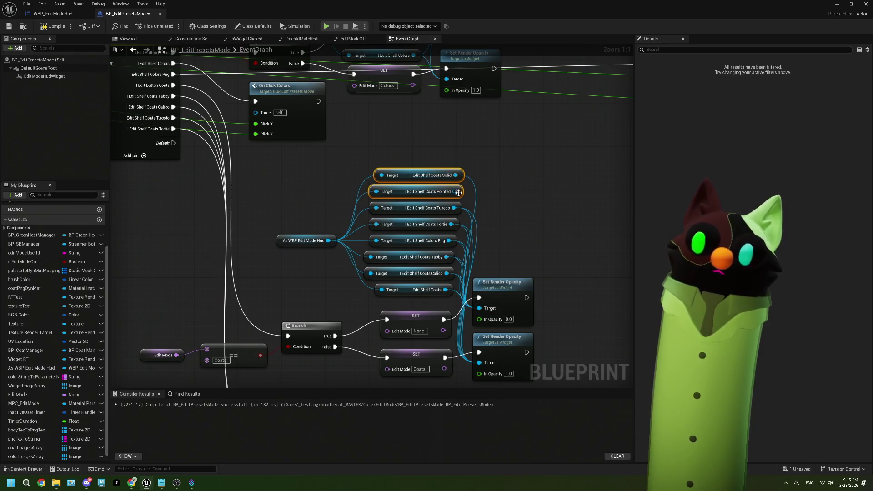
# - Connect the Solid and Pointed images to both Set Render Opacity target pins
pyautogui.moveTo(459, 193); pyautogui.dragTo(461, 231)
pyautogui.moveTo(476, 305); pyautogui.dragTo(480, 308)
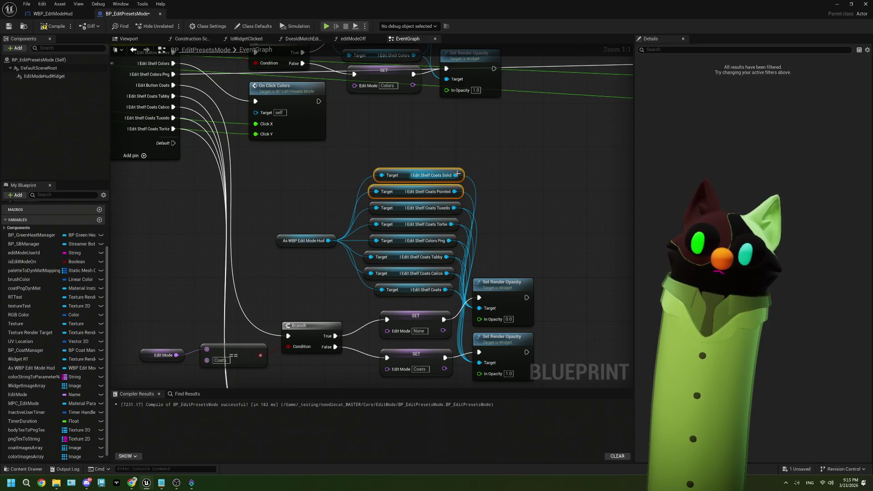
pyautogui.moveTo(456, 175); pyautogui.dragTo(480, 362)
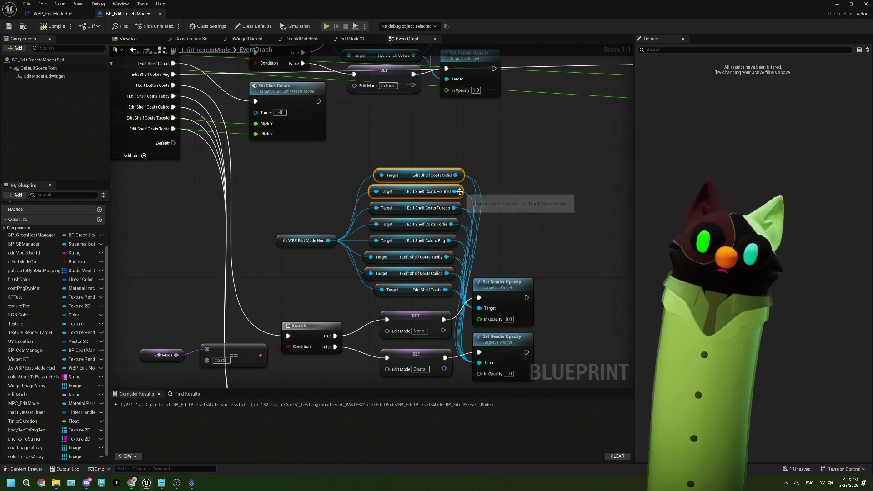
pyautogui.moveTo(460, 191); pyautogui.dragTo(480, 363)
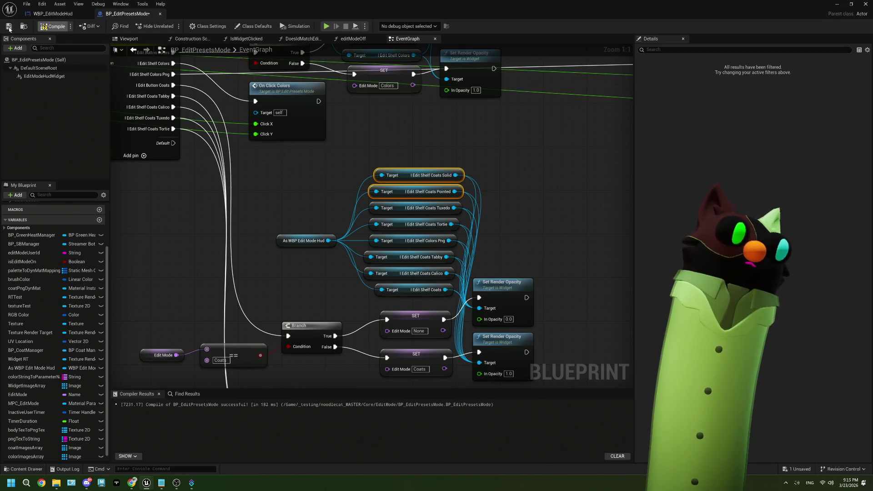
# - Compile the blueprint and add two new case pins to the Switch on Name node
pyautogui.moveTo(255, 167); pyautogui.dragTo(352, 191)
pyautogui.click(212, 150)
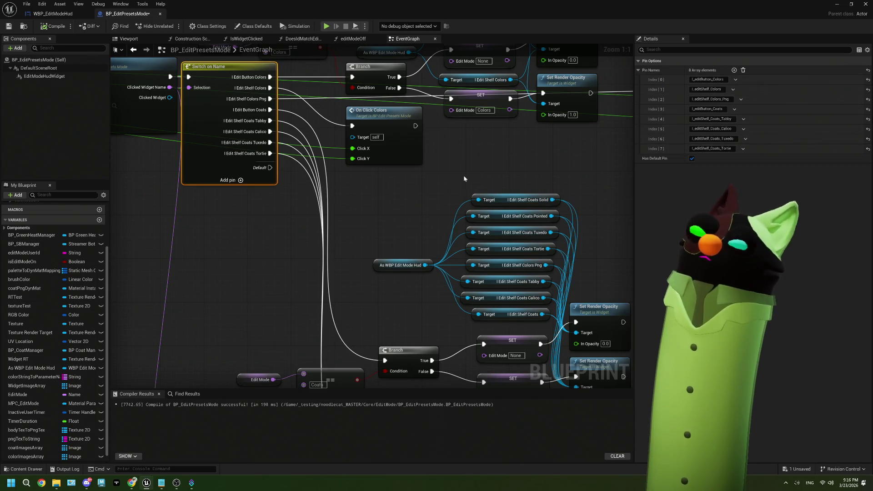
pyautogui.click(233, 183)
pyautogui.click(233, 194)
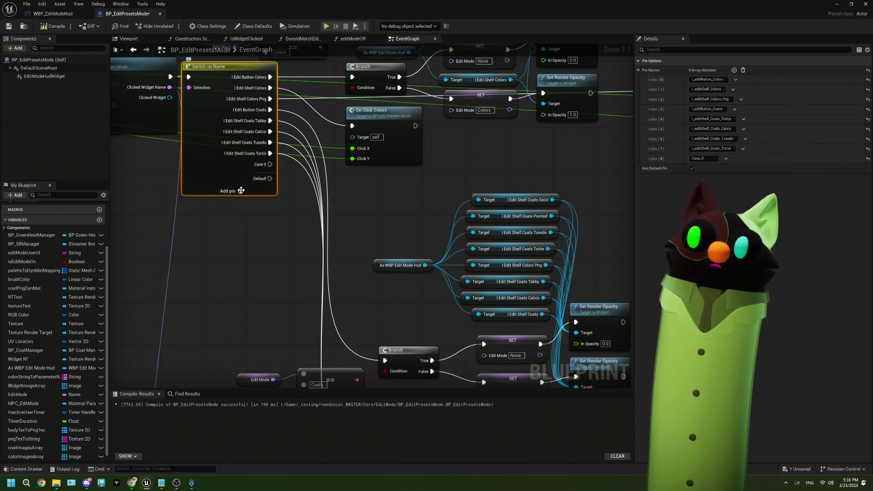
# - Rename case Index 8 to l_editShelf_Coats_Solid and Index 9 to l_editShelf_Coats_Pointed
pyautogui.click(710, 158)
pyautogui.write('I_editShelf_Coats_Tortie')
pyautogui.press('BackSpace')
pyautogui.press('BackSpace')
pyautogui.press('BackSpace')
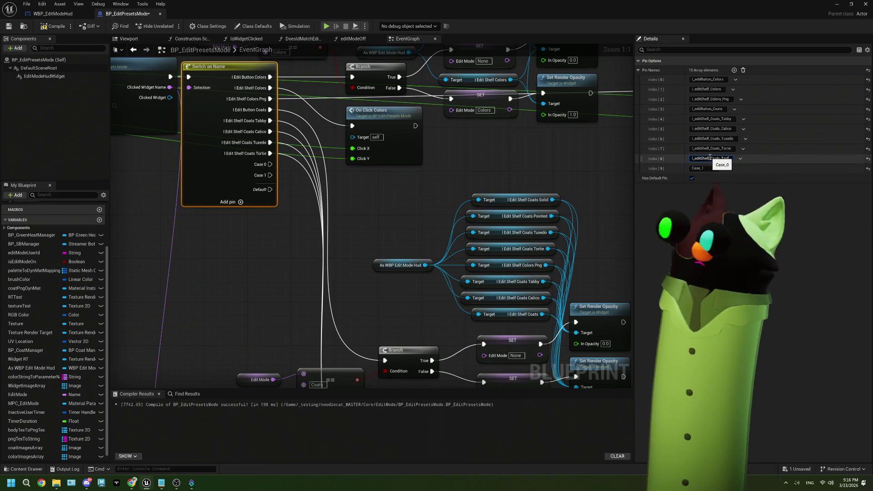
pyautogui.write('Solid')
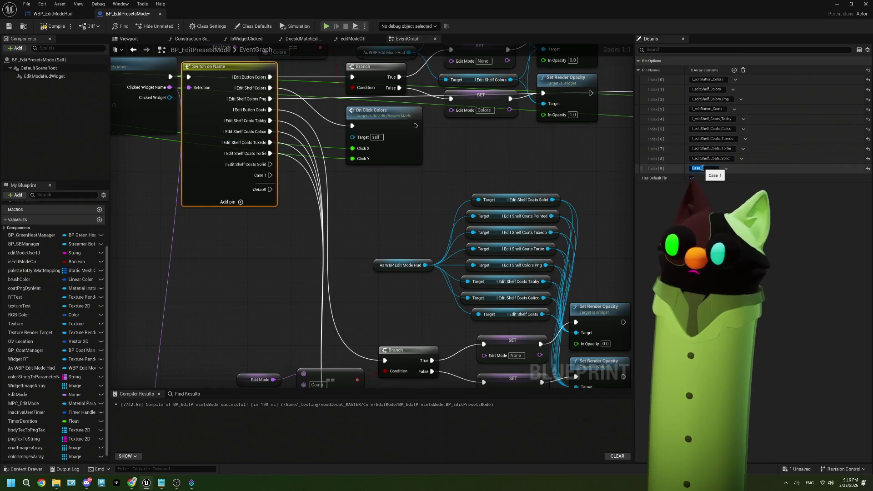
pyautogui.click(703, 168)
pyautogui.write('I_editShelf_Coats_Tortie')
pyautogui.press('BackSpace')
pyautogui.press('BackSpace')
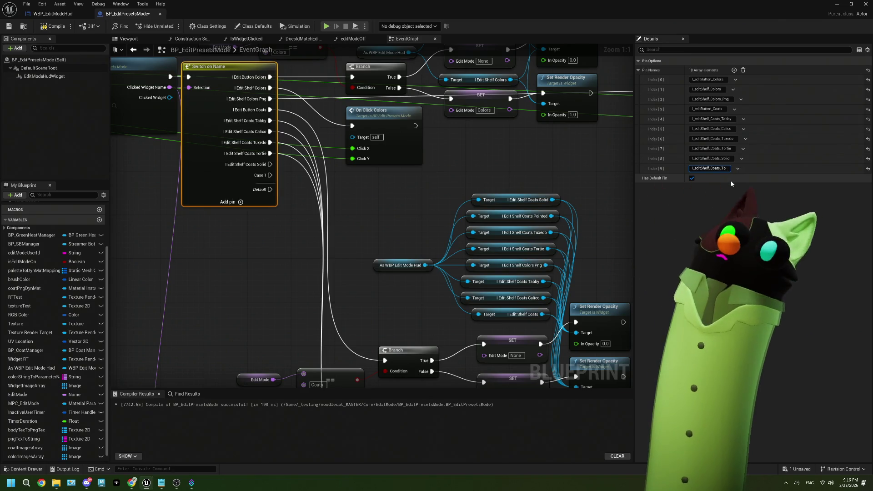
pyautogui.write('inted')
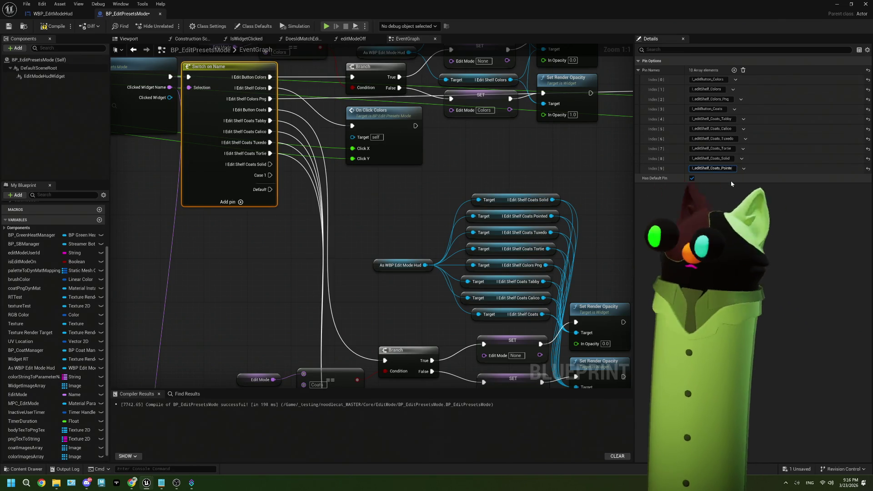
pyautogui.click(312, 268)
# - Pull a wire from the Solid case output, check the nodes below Print String, and return to the level editor
pyautogui.moveTo(313, 268); pyautogui.dragTo(282, 212)
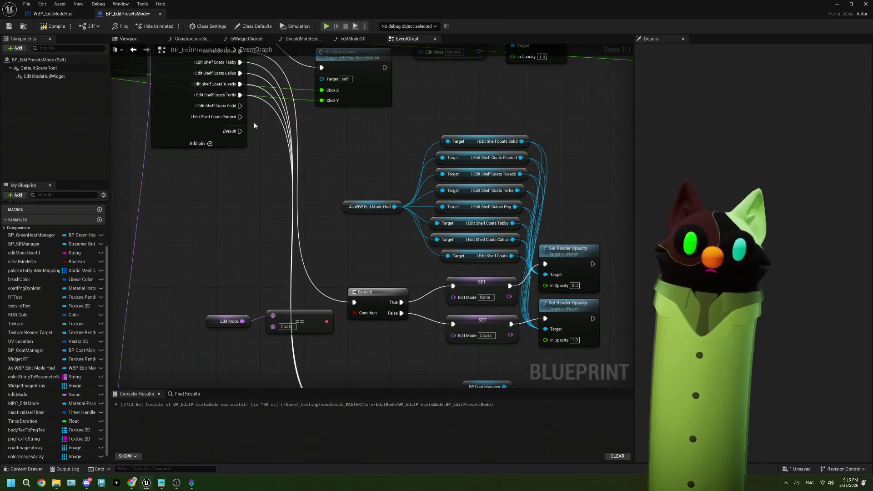
pyautogui.moveTo(239, 106)
pyautogui.mouseDown()
pyautogui.moveTo(292, 201)
pyautogui.moveTo(312, 279)
pyautogui.moveTo(283, 292)
pyautogui.moveTo(330, 377)
pyautogui.mouseUp()
pyautogui.scroll(-3, 312, 279)
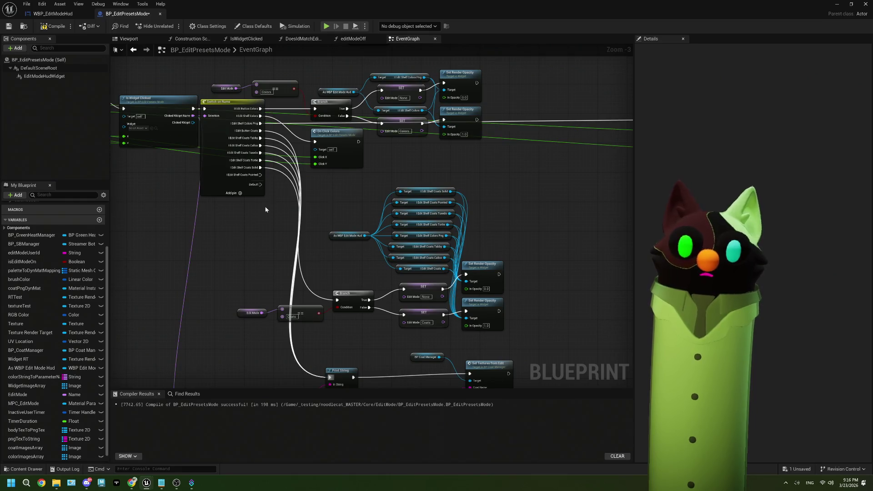
pyautogui.moveTo(261, 180); pyautogui.dragTo(261, 140)
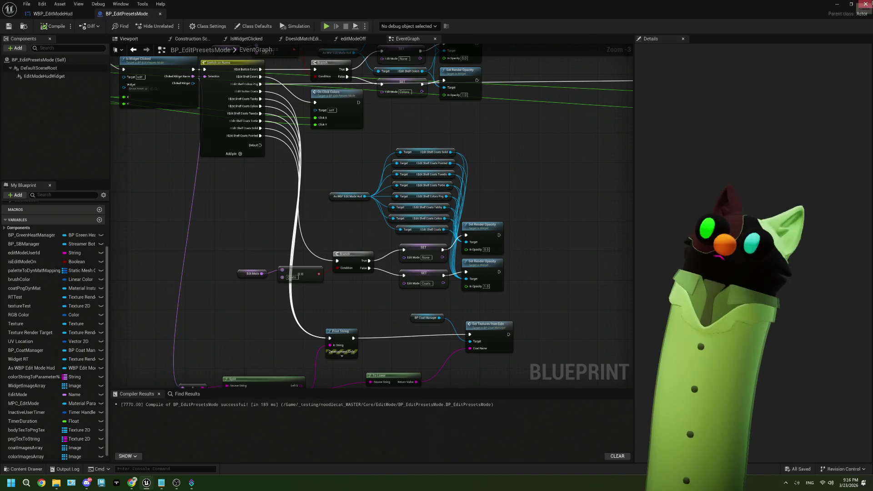
pyautogui.click(837, 4)
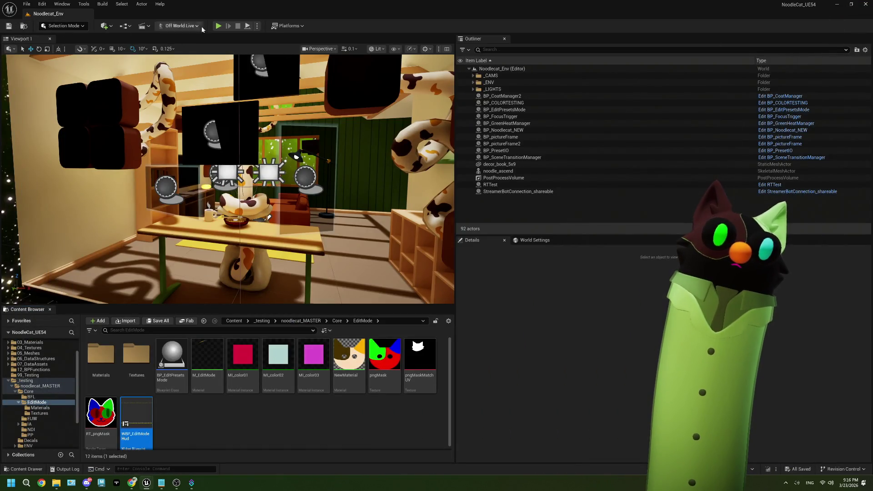
# - Start Play in the editor and shrink the Twitch stream tab over the editor
pyautogui.click(218, 26)
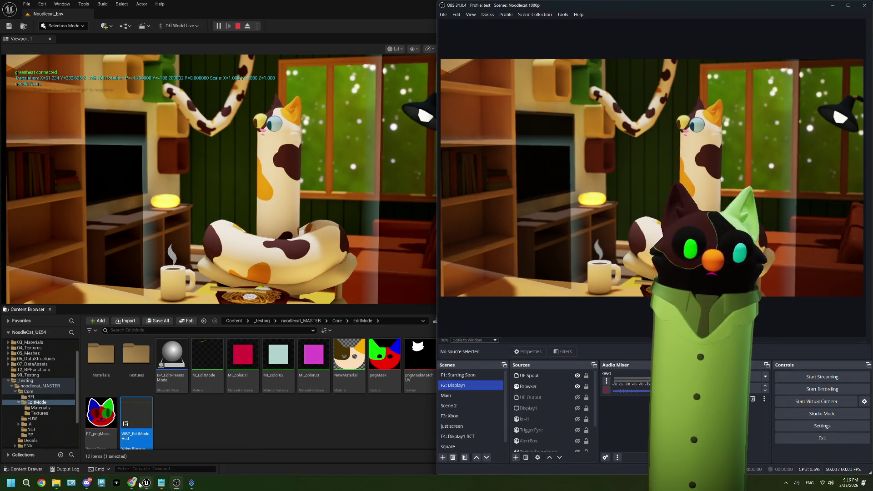
pyautogui.click(132, 483)
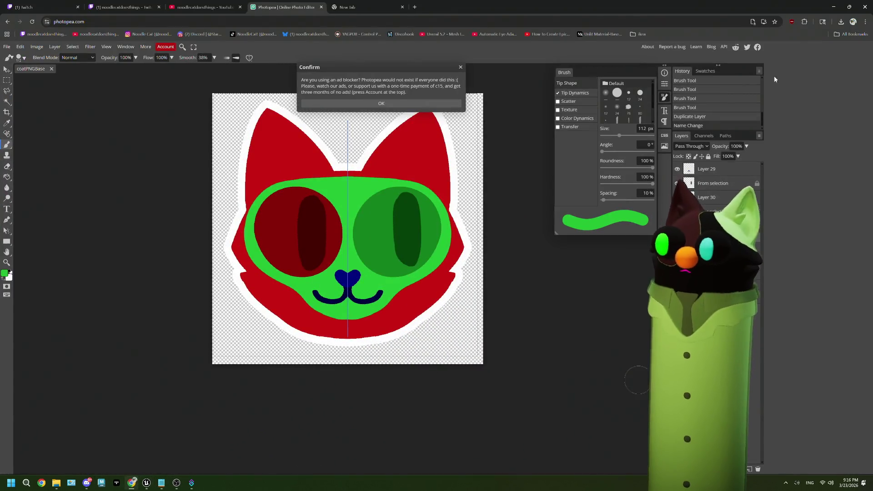
pyautogui.click(121, 7)
pyautogui.click(849, 7)
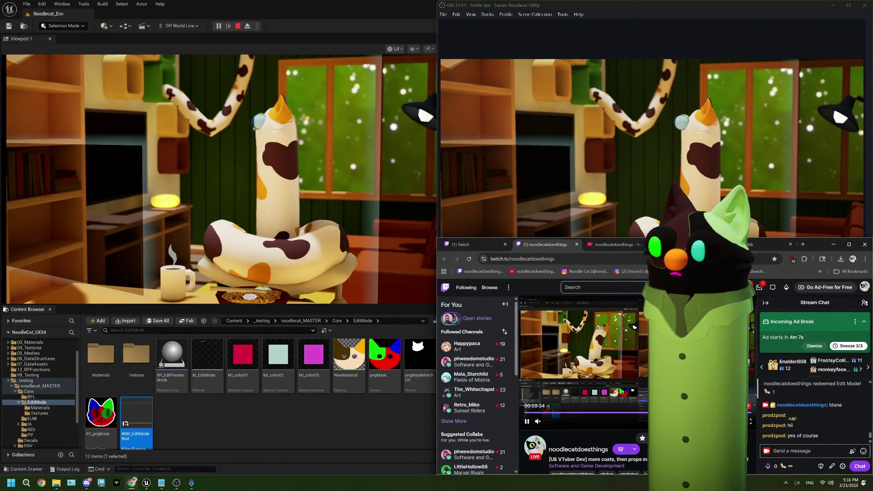
# - Redeem the Edit Mode channel points reward on the stream
pyautogui.click(773, 464)
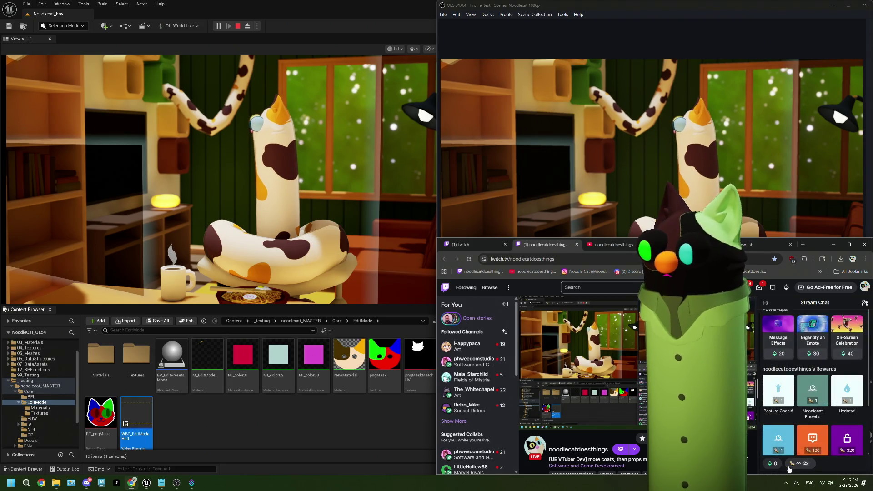
pyautogui.click(779, 438)
pyautogui.click(814, 384)
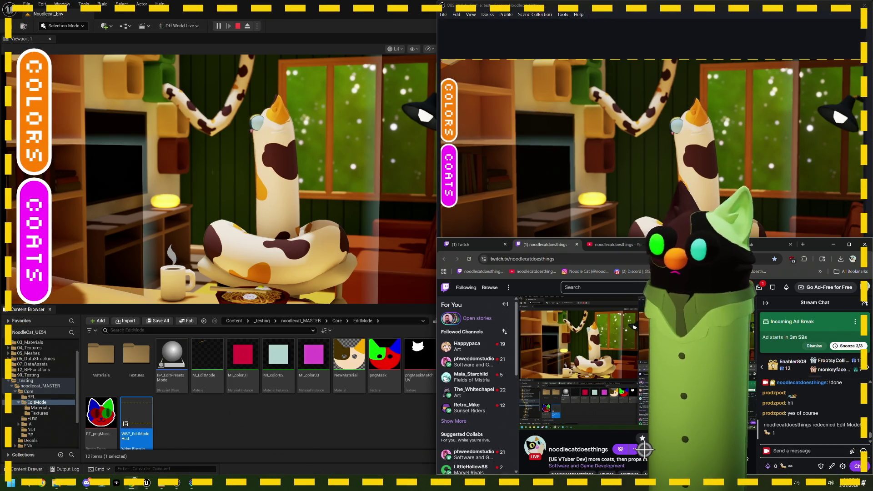
pyautogui.moveTo(595, 366)
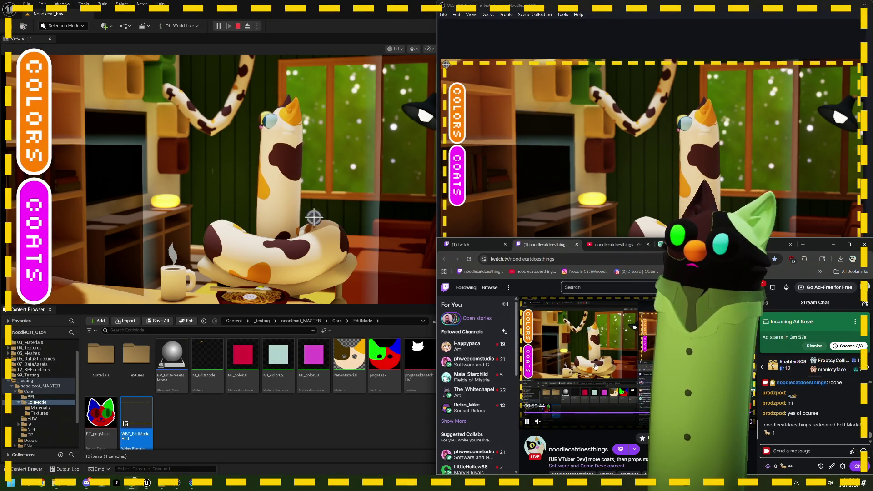
# - Open the COATS shelf on the running noodle cat, then stop the game
pyautogui.click(57, 245)
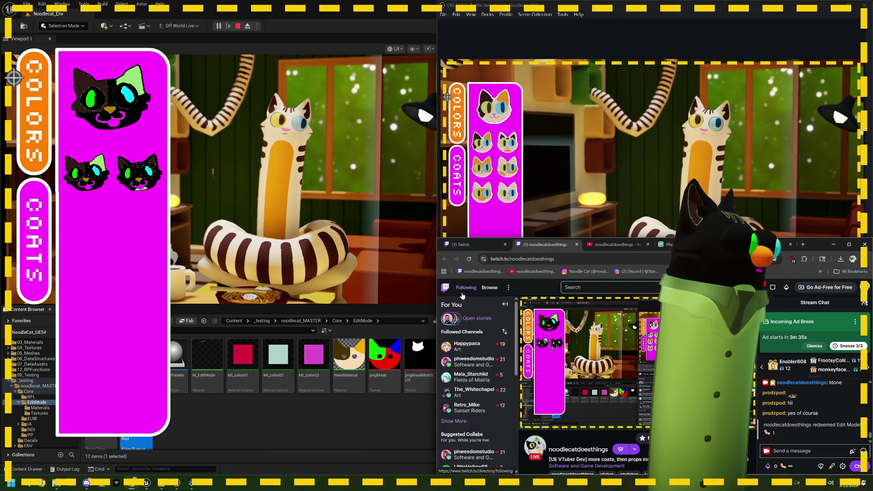
pyautogui.moveTo(541, 345)
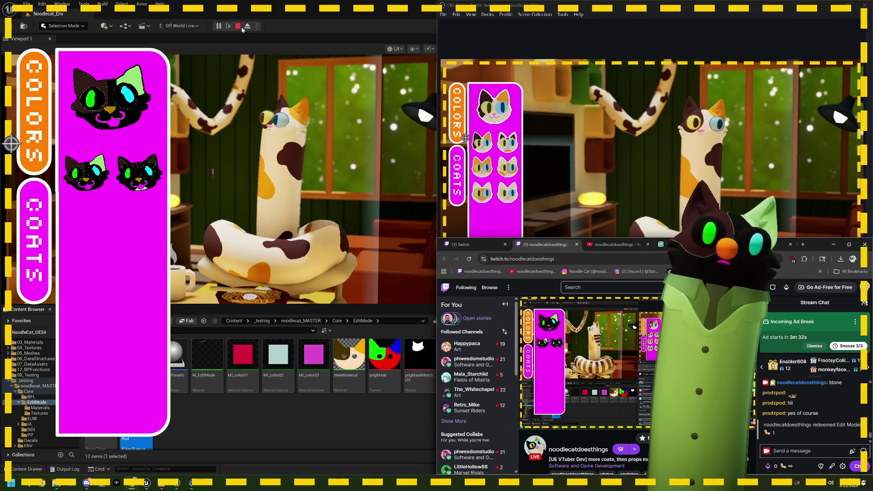
pyautogui.click(241, 27)
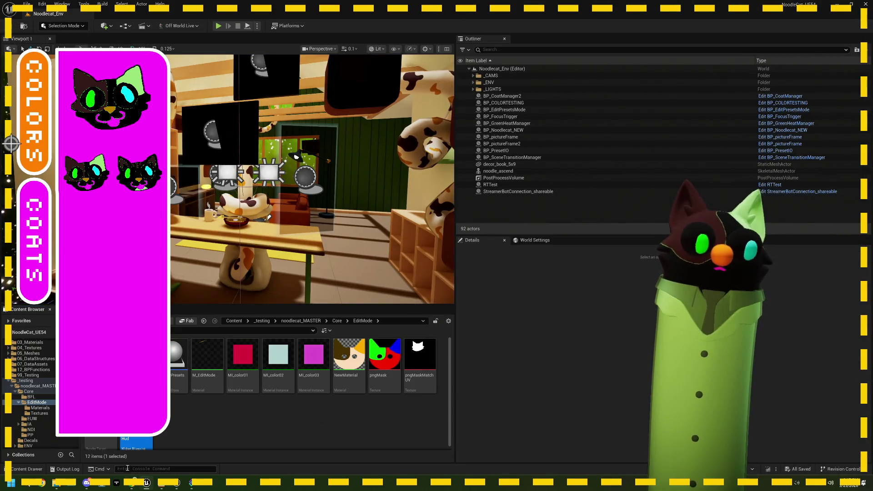
# - Send the done command in Twitch chat and return to the Unreal editor
pyautogui.hotkey('alt', 'Tab')
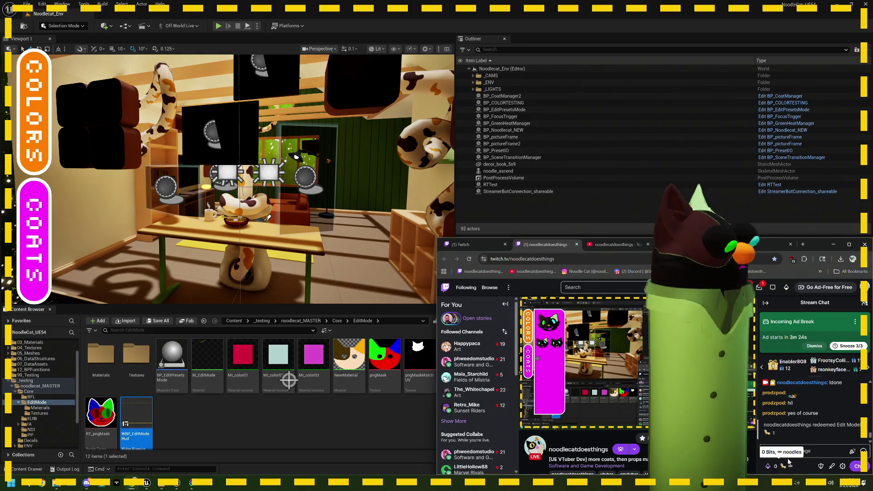
pyautogui.click(801, 454)
pyautogui.write('!done')
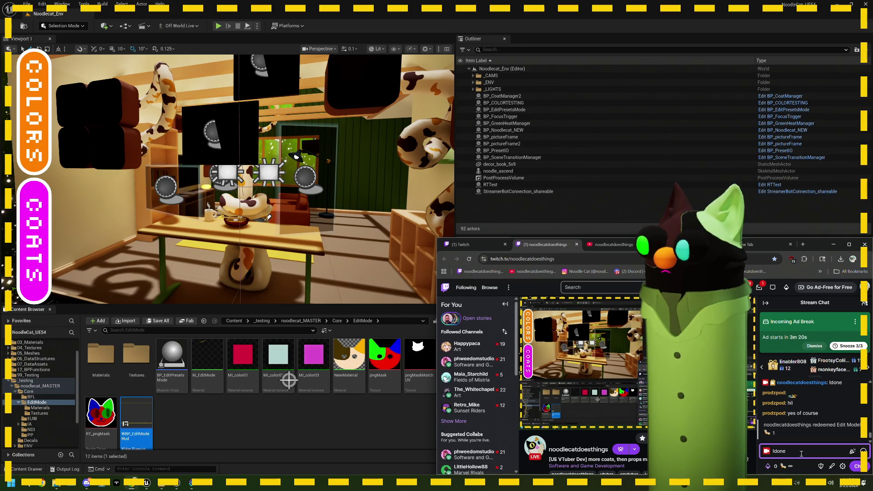
pyautogui.click(866, 472)
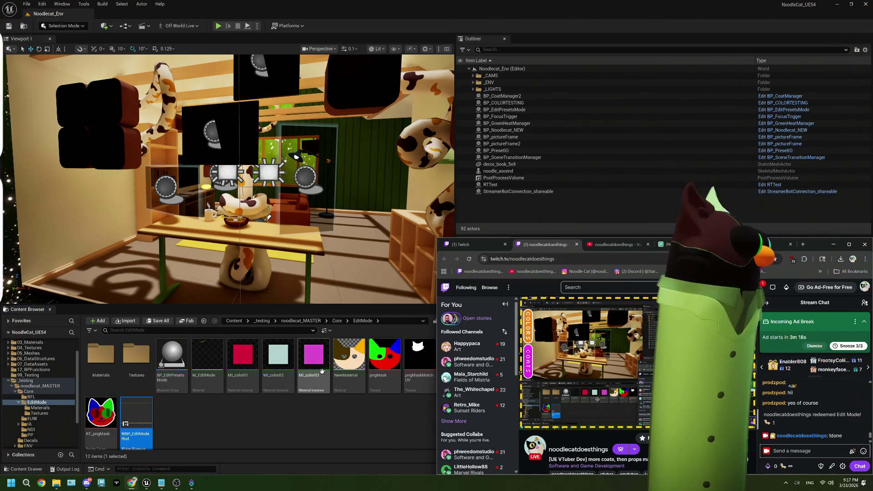
pyautogui.click(302, 421)
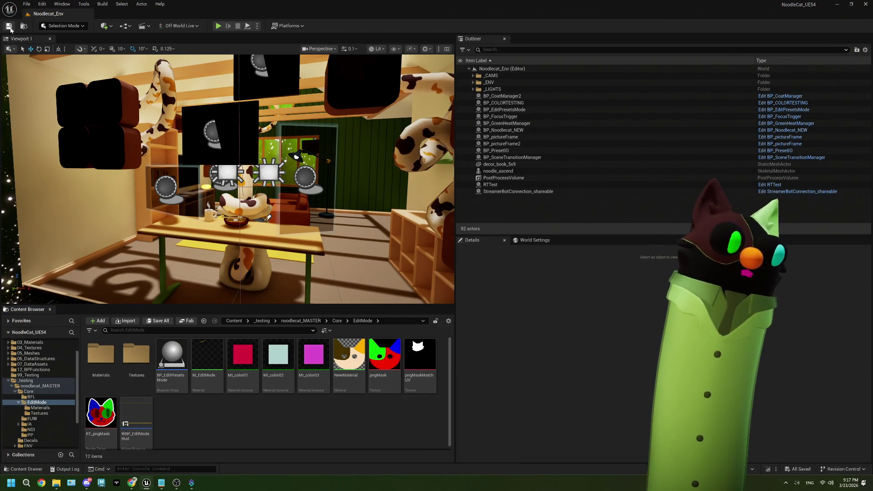
pyautogui.click(161, 483)
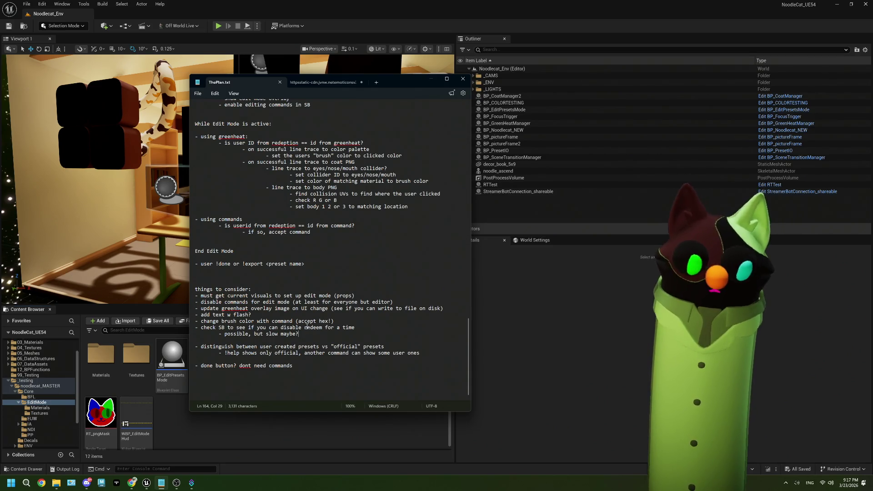
pyautogui.click(178, 425)
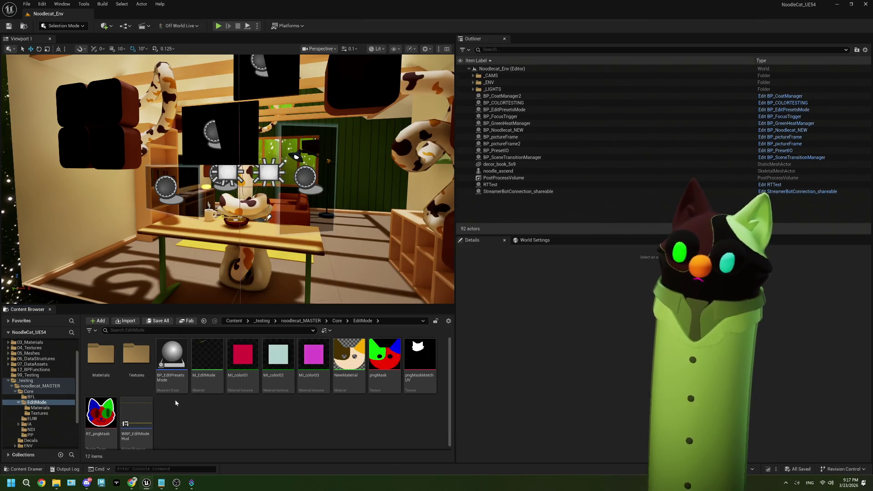
pyautogui.doubleClick(172, 355)
pyautogui.scroll(-2, 220, 226)
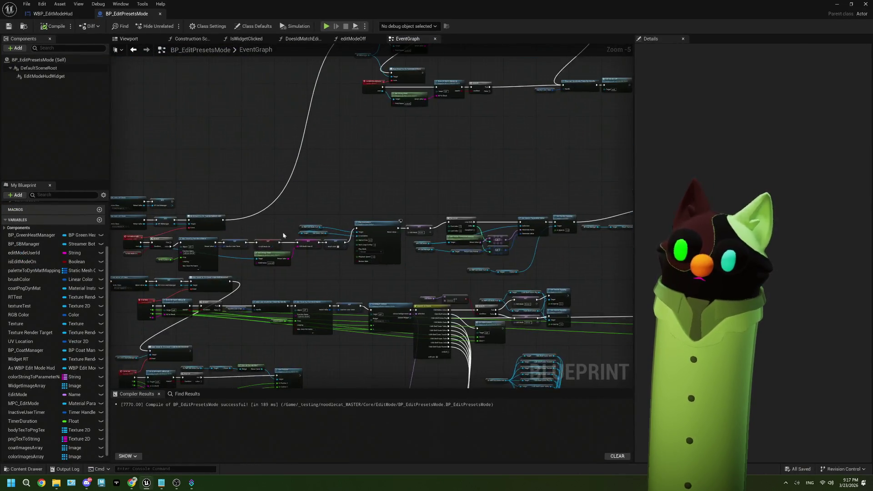
pyautogui.scroll(4, 284, 232)
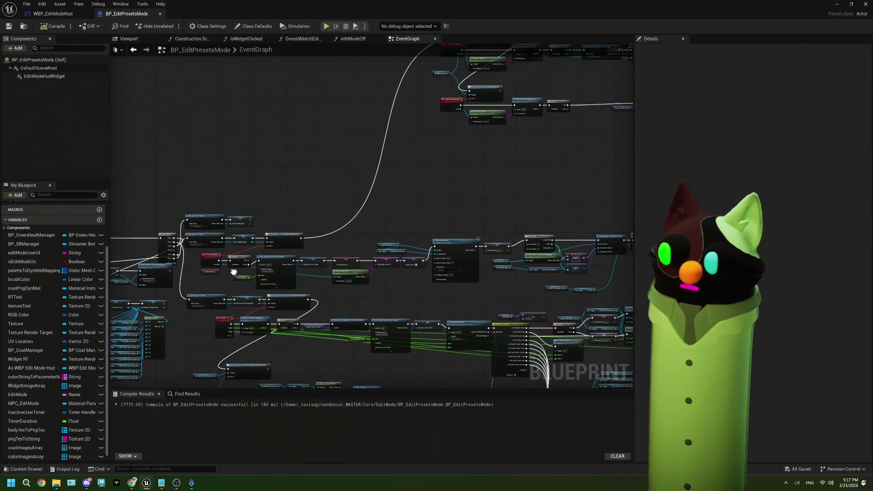
pyautogui.moveTo(440, 241)
pyautogui.mouseDown()
pyautogui.moveTo(518, 228)
pyautogui.moveTo(493, 246)
pyautogui.moveTo(367, 245)
pyautogui.moveTo(395, 235)
pyautogui.moveTo(230, 242)
pyautogui.mouseUp()
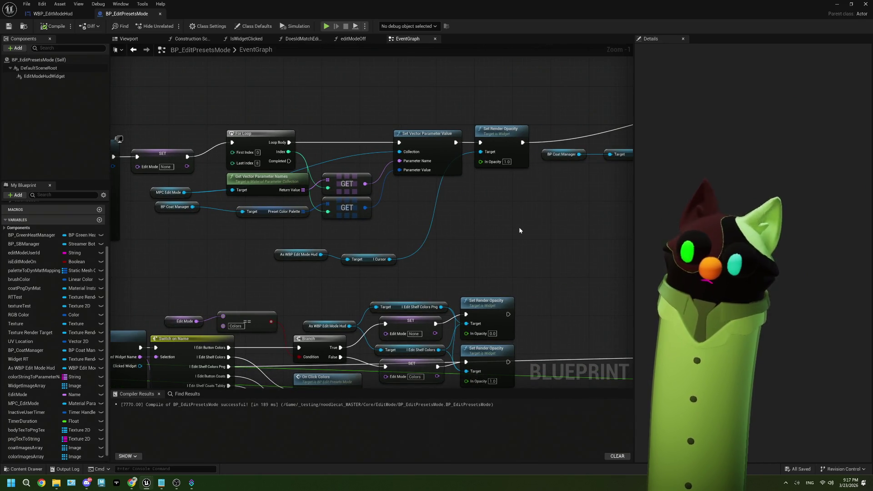
pyautogui.moveTo(519, 230)
pyautogui.mouseDown()
pyautogui.moveTo(454, 224)
pyautogui.moveTo(180, 241)
pyautogui.mouseUp()
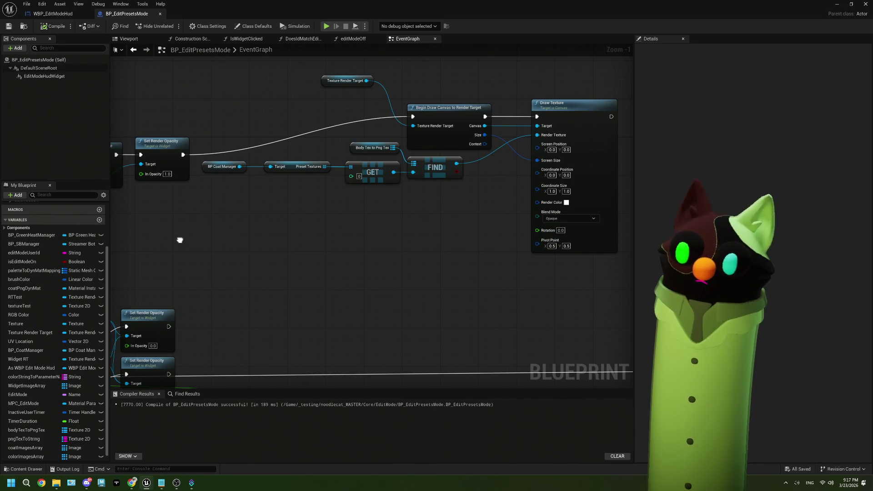
pyautogui.moveTo(183, 241); pyautogui.dragTo(355, 282)
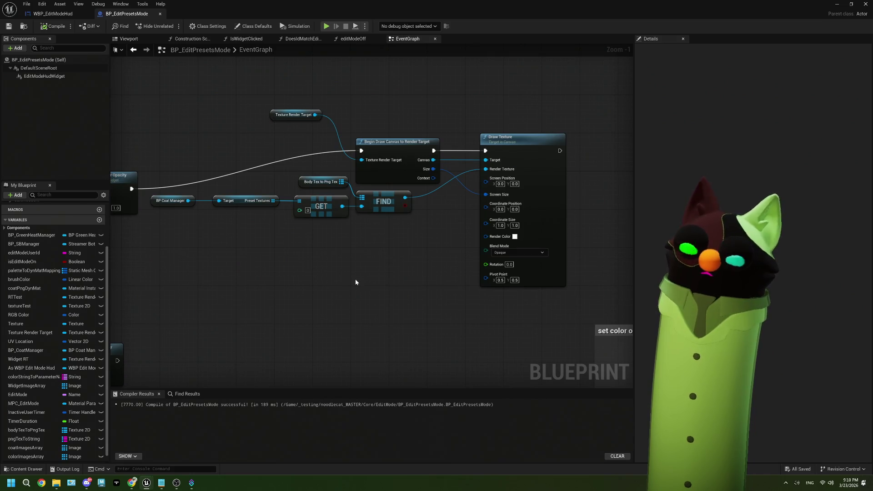
pyautogui.click(21, 25)
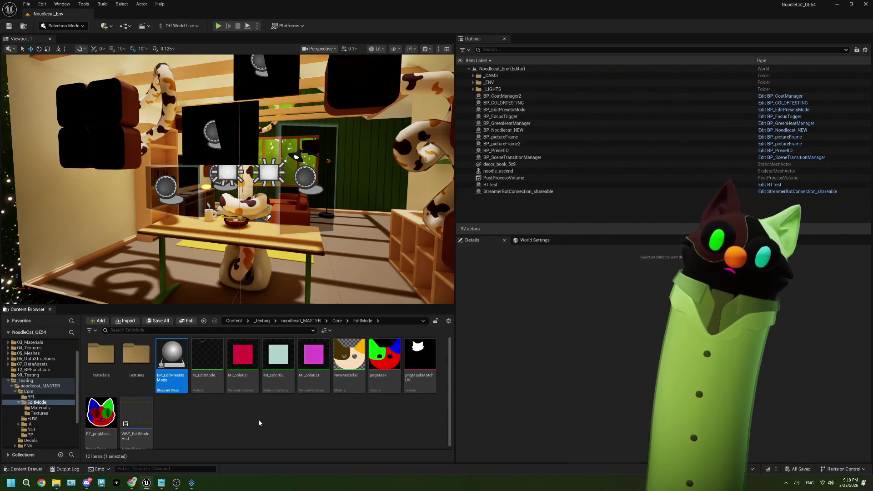
# - Read the ThePlan.txt notes, then open the Platforms dropdown in the Unreal toolbar
pyautogui.click(275, 436)
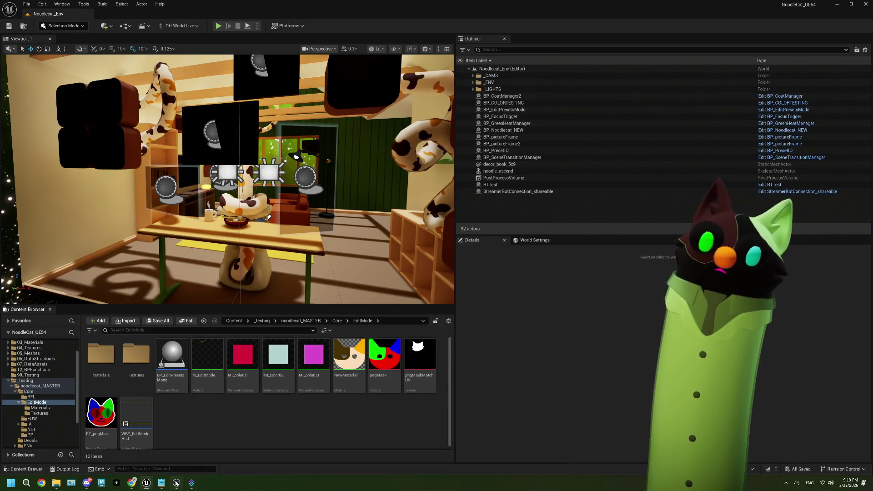
pyautogui.click(162, 482)
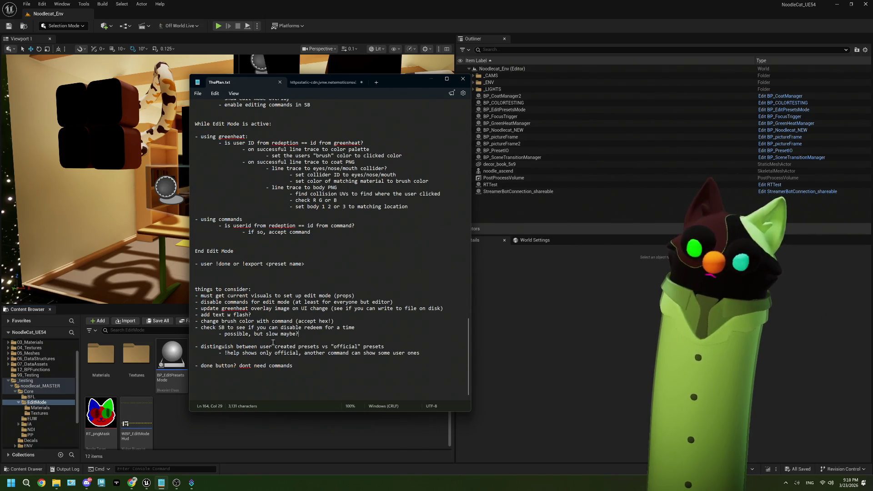
pyautogui.click(252, 433)
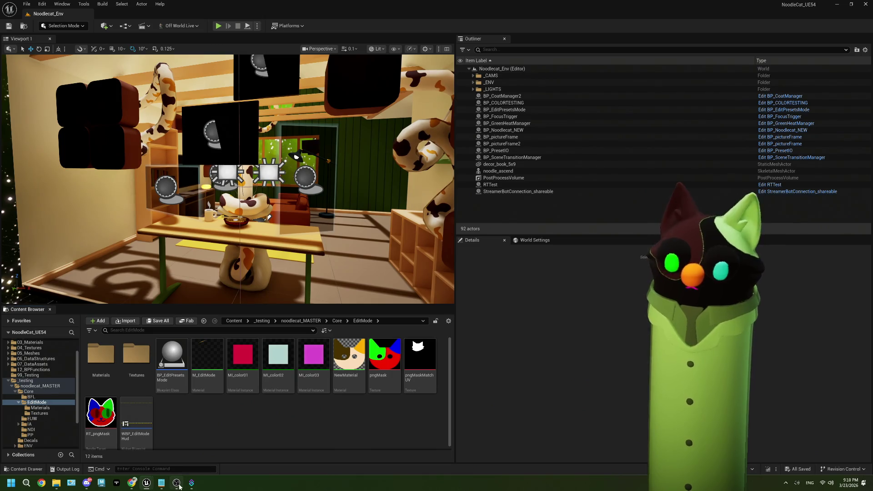
pyautogui.click(288, 25)
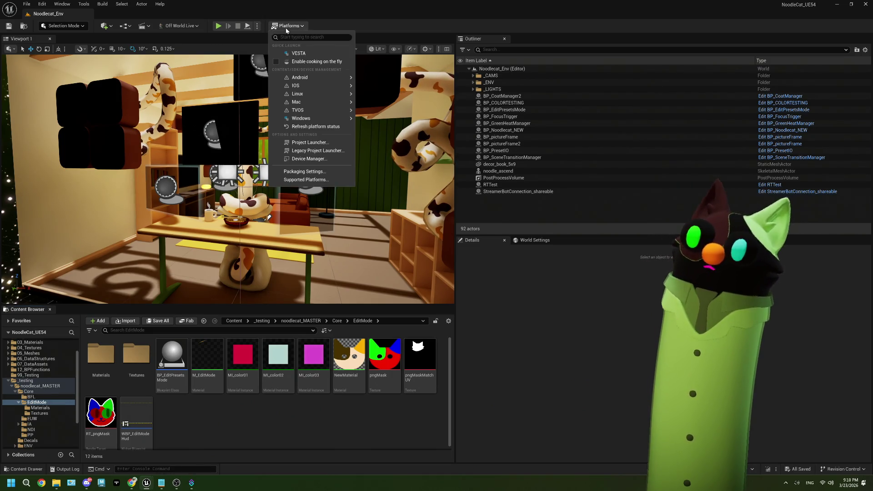
# - Choose Windows > Package Project and create a new folder inside _GameBuilds
pyautogui.moveTo(337, 118)
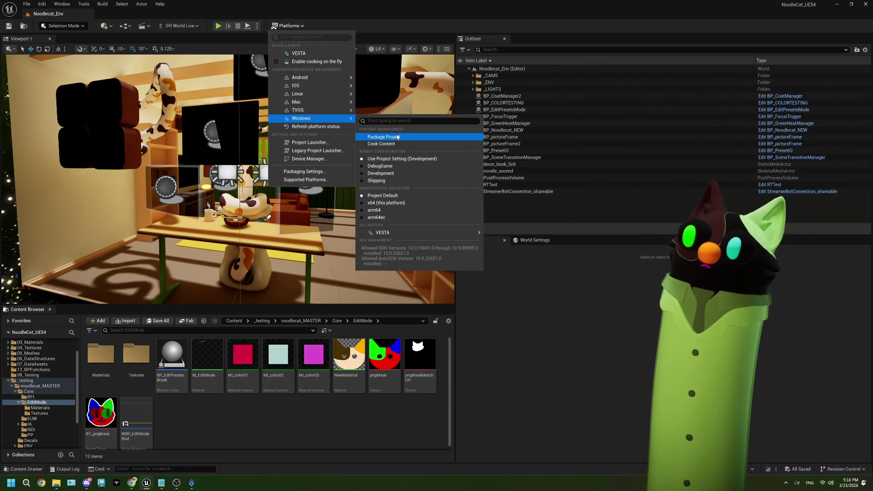
pyautogui.click(385, 136)
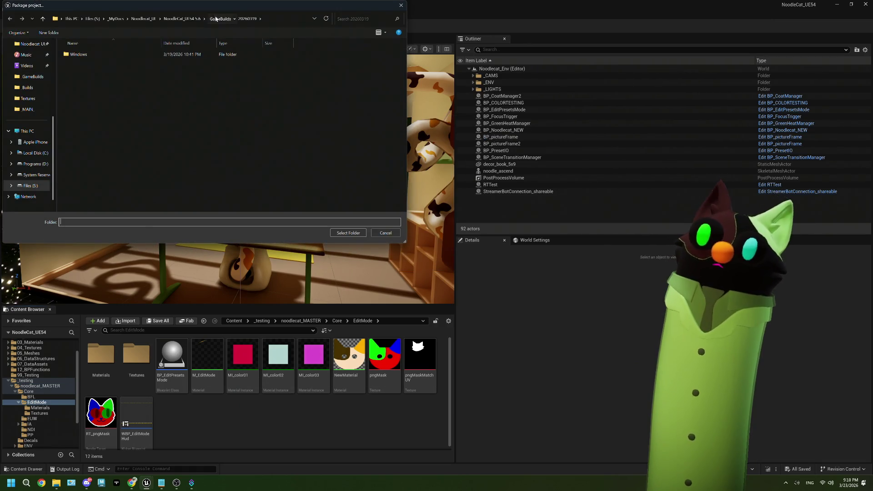
pyautogui.click(215, 17)
pyautogui.rightClick(302, 179)
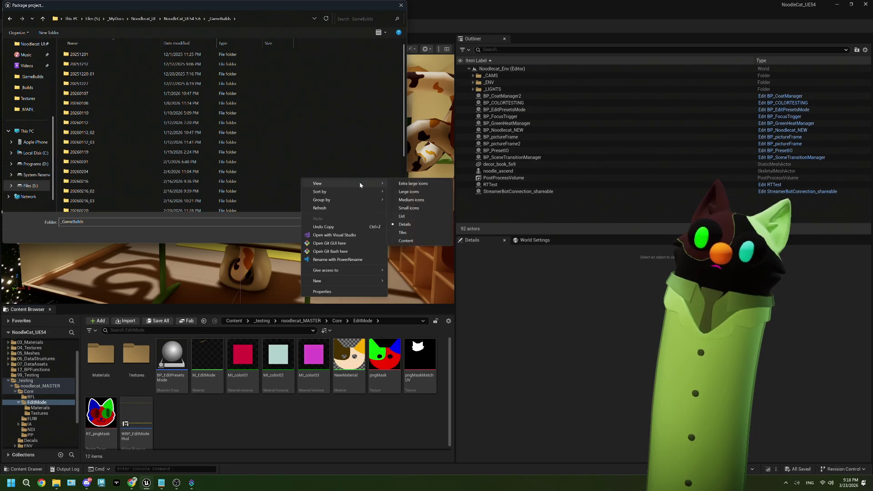
pyautogui.moveTo(354, 284)
pyautogui.click(404, 282)
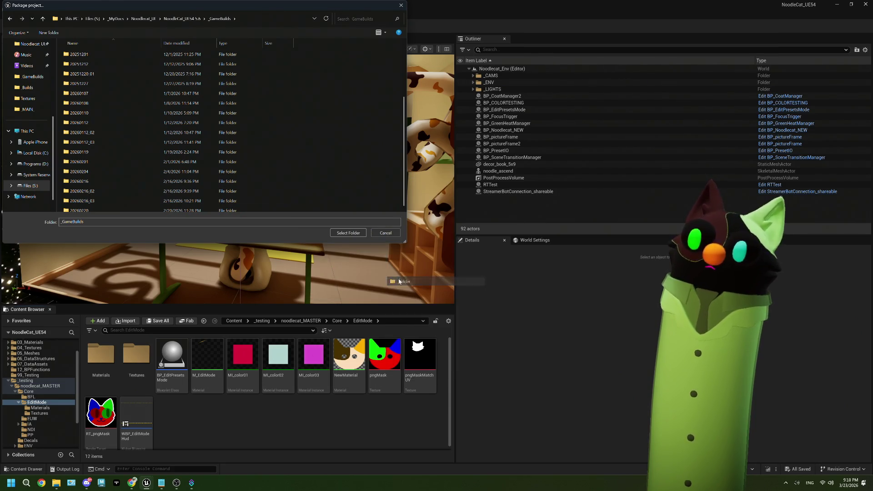
# - Name the folder 20260323 and select it as the Windows build output
pyautogui.write('2026032')
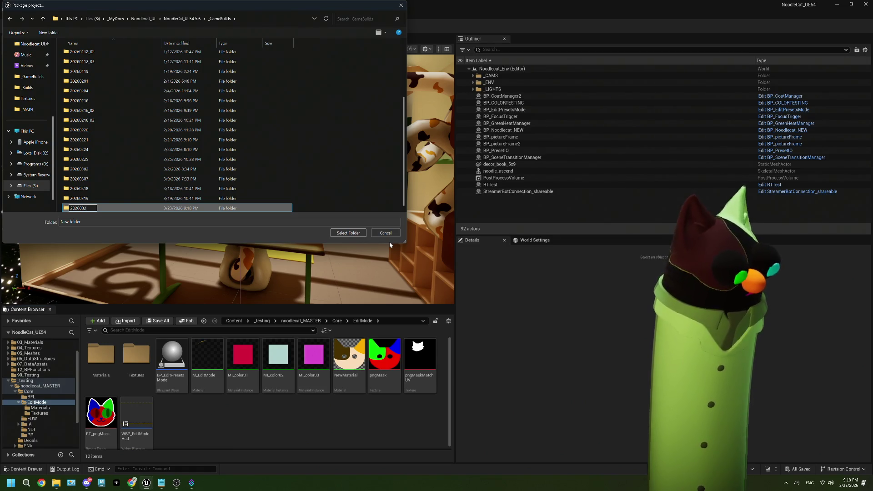
pyautogui.write('3')
pyautogui.press('Return')
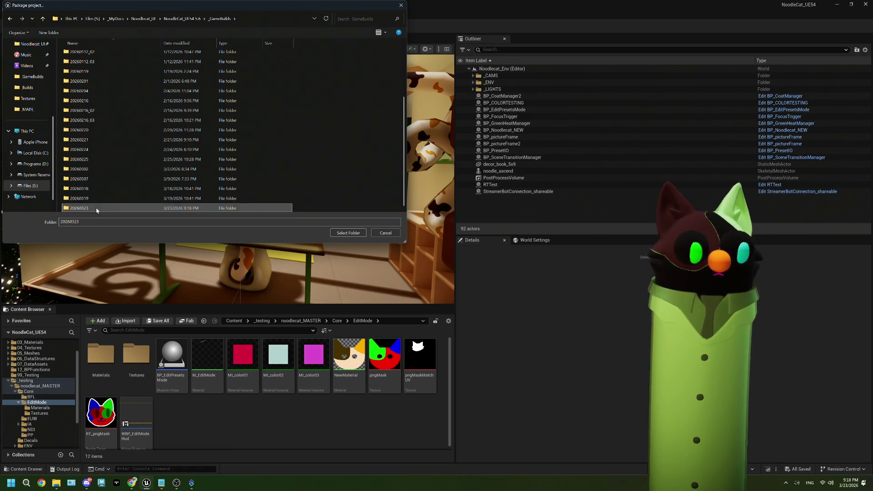
pyautogui.doubleClick(97, 209)
pyautogui.click(347, 233)
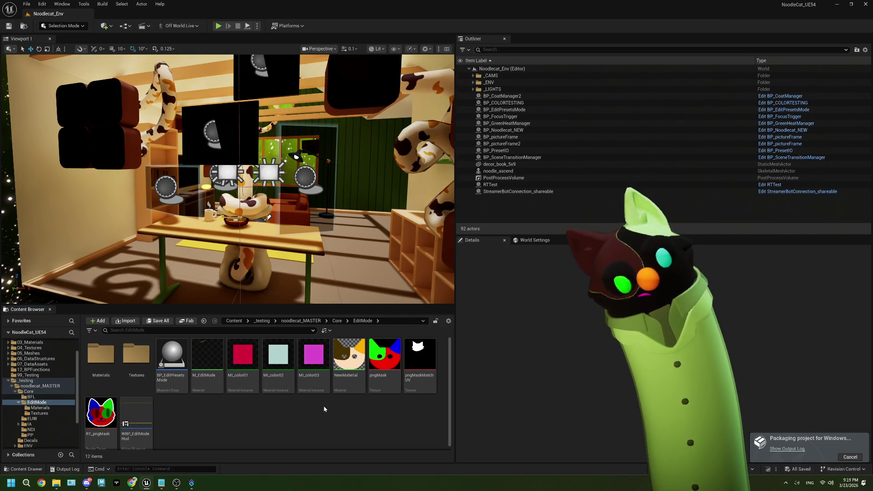
pyautogui.doubleClick(160, 376)
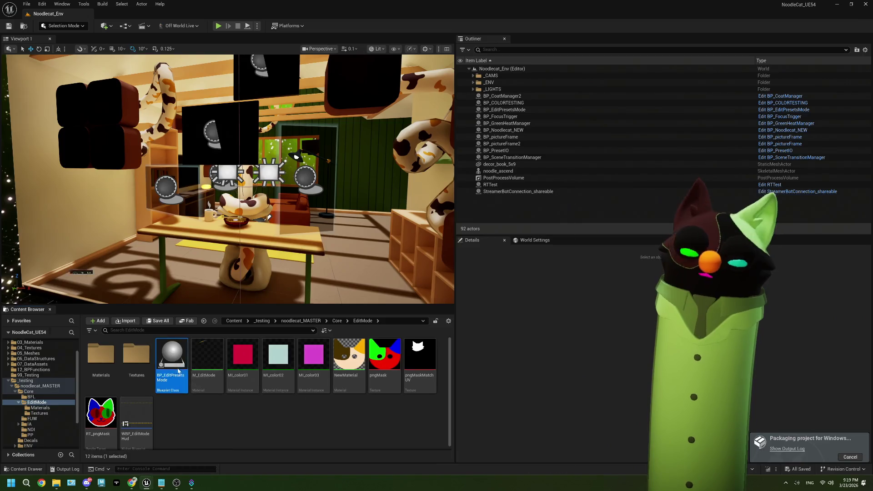
# - Find the OnClickColors event and move its node chain slightly left
pyautogui.scroll(-2, 340, 228)
pyautogui.moveTo(300, 254); pyautogui.dragTo(445, 231)
pyautogui.moveTo(255, 238)
pyautogui.mouseDown()
pyautogui.moveTo(415, 218)
pyautogui.moveTo(503, 191)
pyautogui.mouseUp()
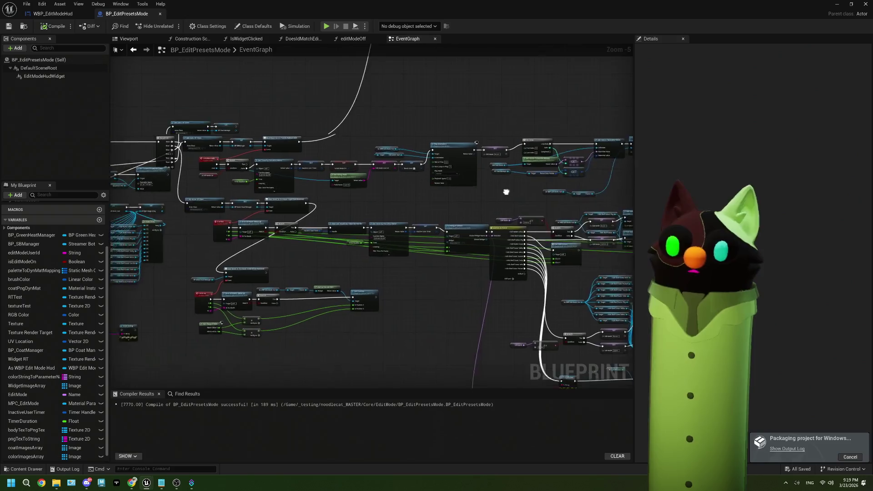
pyautogui.scroll(1, 340, 212)
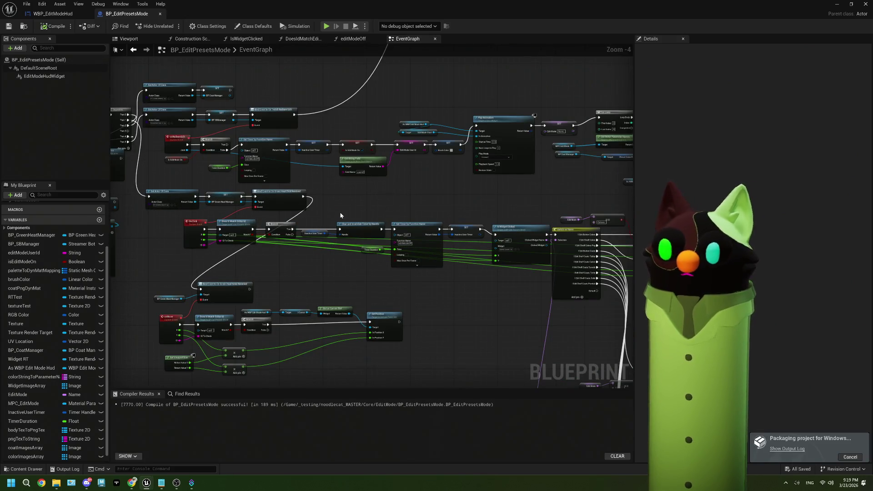
pyautogui.moveTo(430, 273)
pyautogui.mouseDown()
pyautogui.moveTo(251, 217)
pyautogui.moveTo(193, 212)
pyautogui.mouseUp()
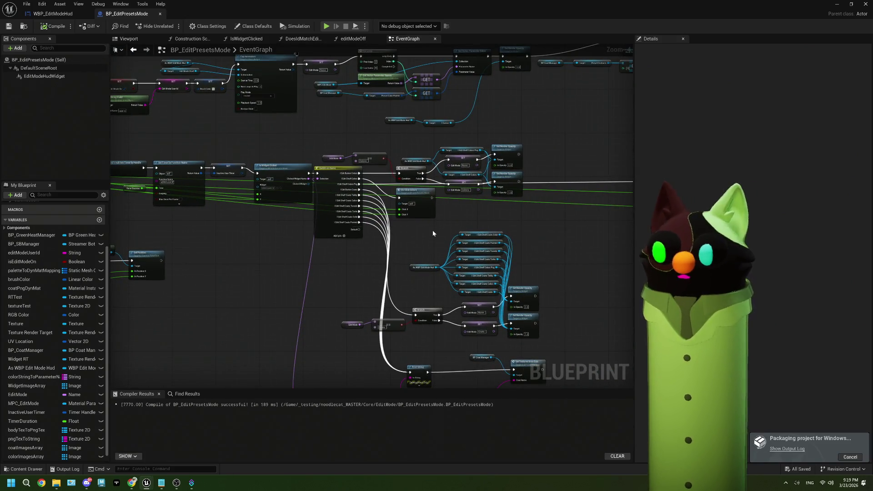
pyautogui.doubleClick(423, 201)
pyautogui.moveTo(600, 286); pyautogui.dragTo(356, 240)
pyautogui.scroll(-1, 471, 236)
pyautogui.moveTo(512, 256); pyautogui.dragTo(355, 213)
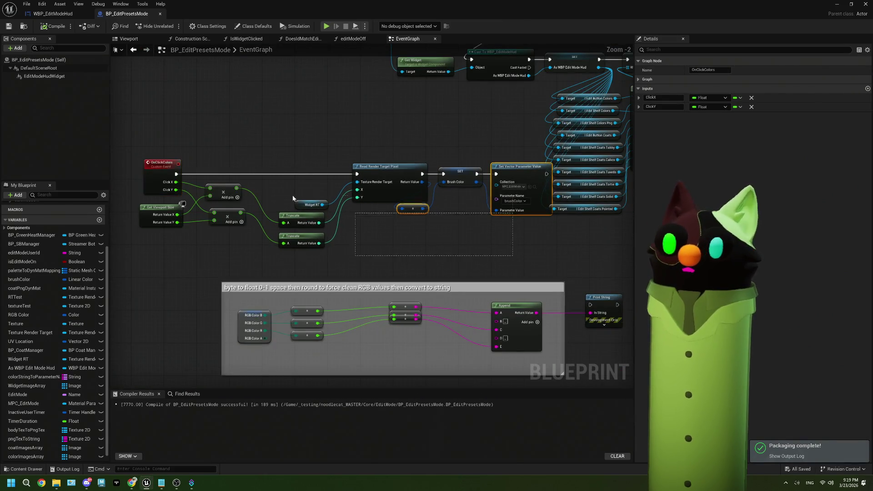
pyautogui.moveTo(293, 198)
pyautogui.mouseDown()
pyautogui.moveTo(137, 157)
pyautogui.moveTo(140, 178)
pyautogui.mouseUp()
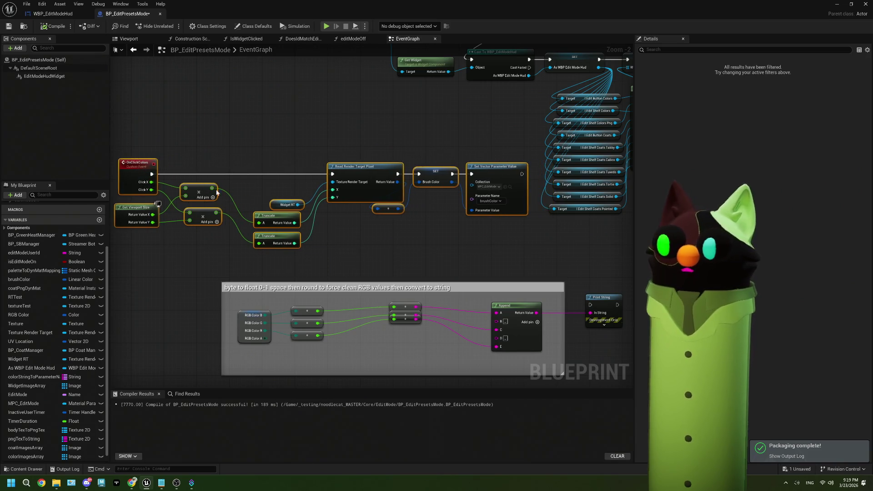
# - Inspect BP_CoatManager's SetIndividualColors event, then minimize the Blueprint editor
pyautogui.scroll(2, 519, 216)
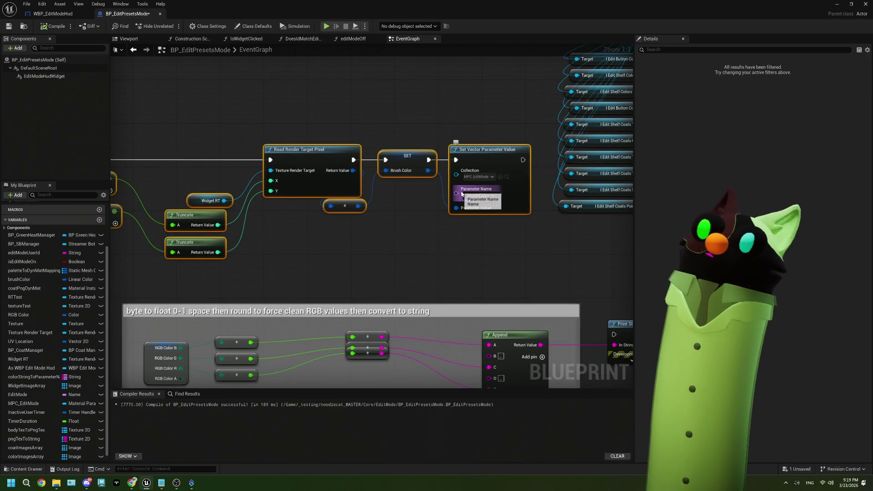
pyautogui.scroll(-2, 412, 226)
pyautogui.moveTo(412, 226); pyautogui.dragTo(476, 225)
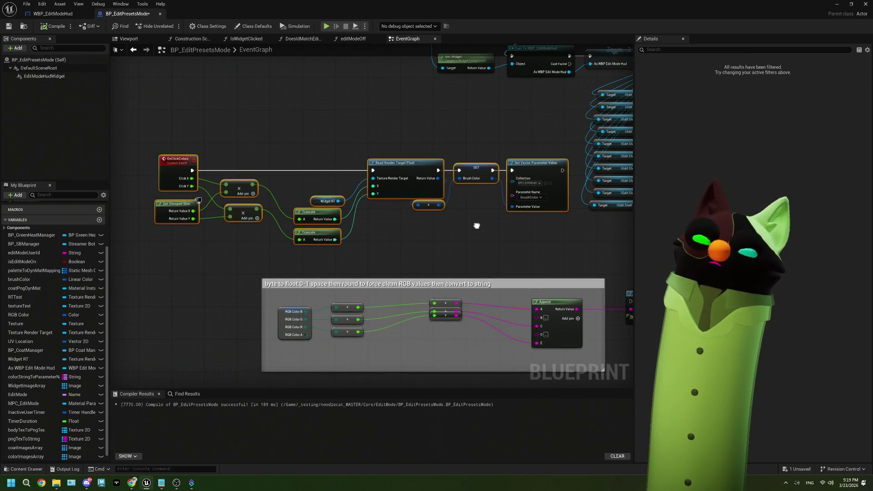
pyautogui.scroll(-3, 477, 225)
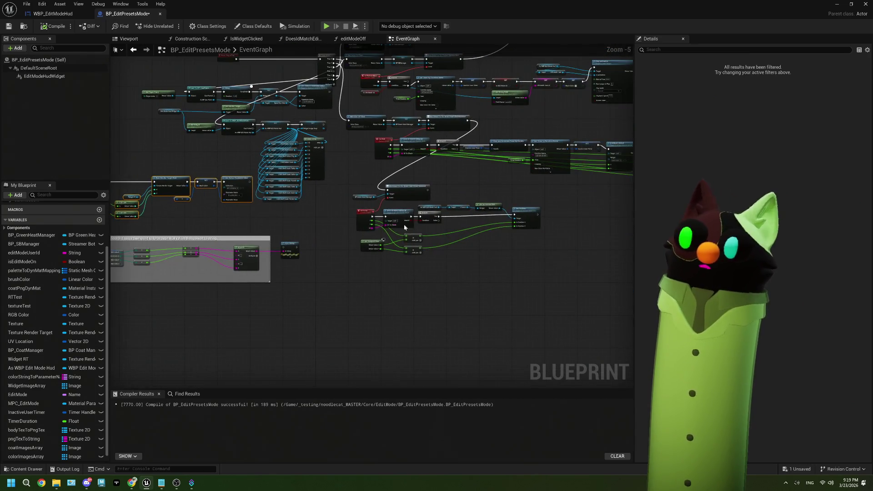
pyautogui.moveTo(497, 214); pyautogui.dragTo(371, 217)
pyautogui.moveTo(497, 200)
pyautogui.mouseDown()
pyautogui.moveTo(307, 189)
pyautogui.moveTo(301, 225)
pyautogui.mouseUp()
pyautogui.moveTo(478, 231)
pyautogui.mouseDown()
pyautogui.moveTo(433, 237)
pyautogui.moveTo(464, 243)
pyautogui.mouseUp()
pyautogui.scroll(1, 486, 249)
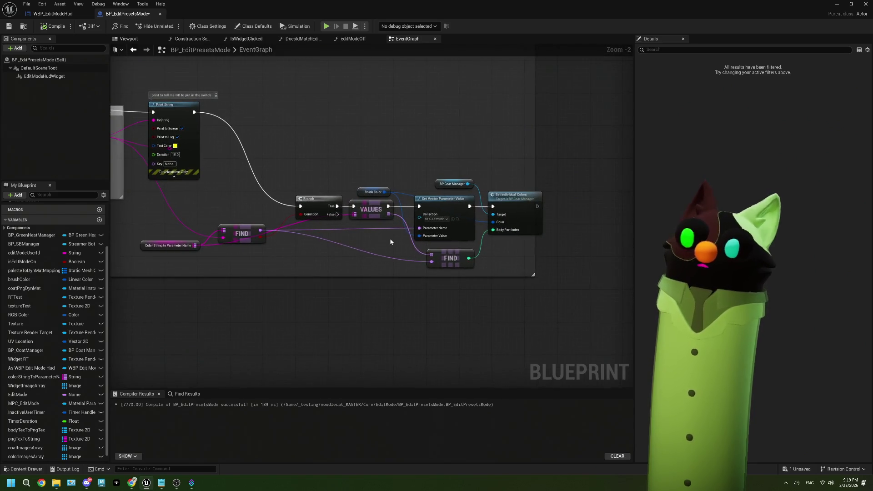
pyautogui.scroll(1, 552, 200)
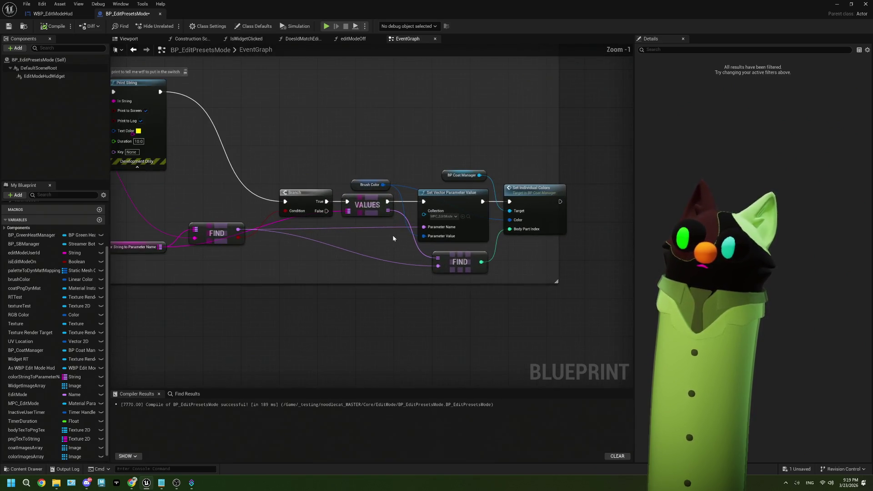
pyautogui.doubleClick(552, 201)
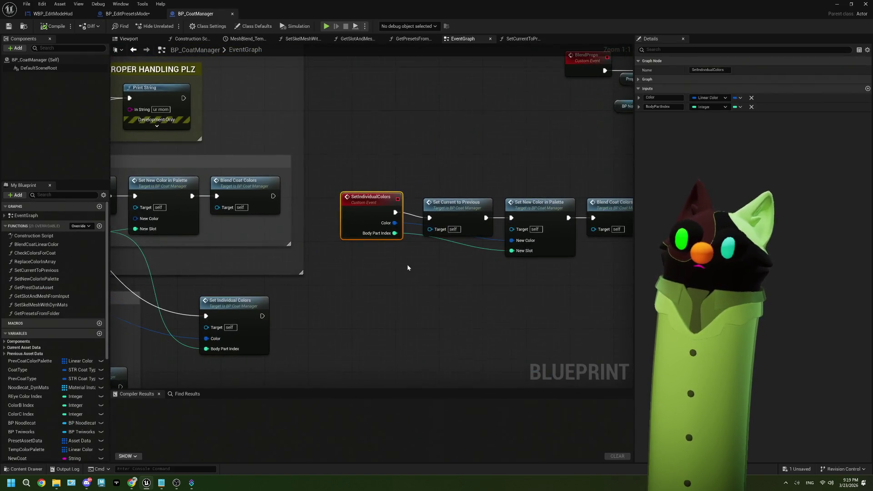
pyautogui.scroll(-1, 407, 263)
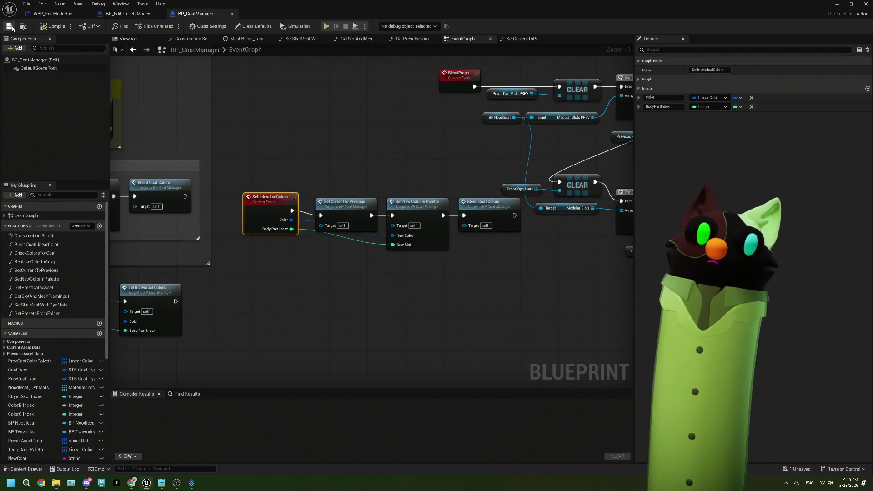
pyautogui.click(837, 4)
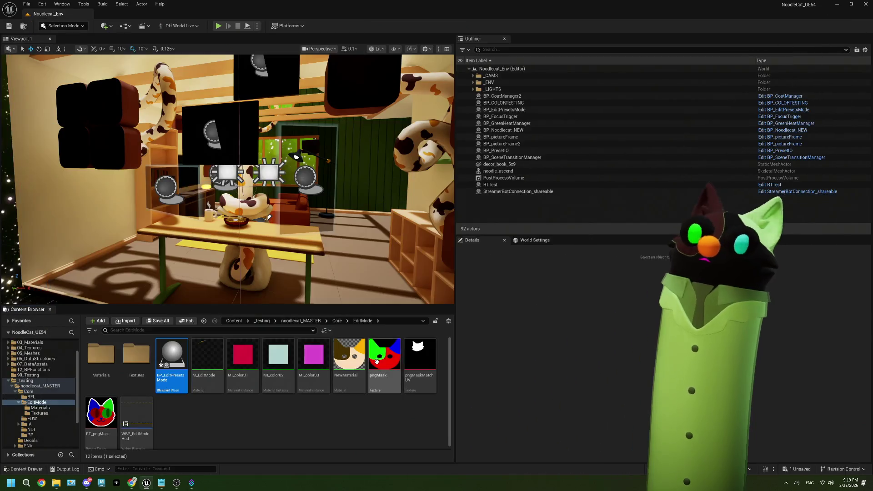
# - Clear the Content Browser selection and bring the ThePlan.txt notes in front
pyautogui.click(284, 421)
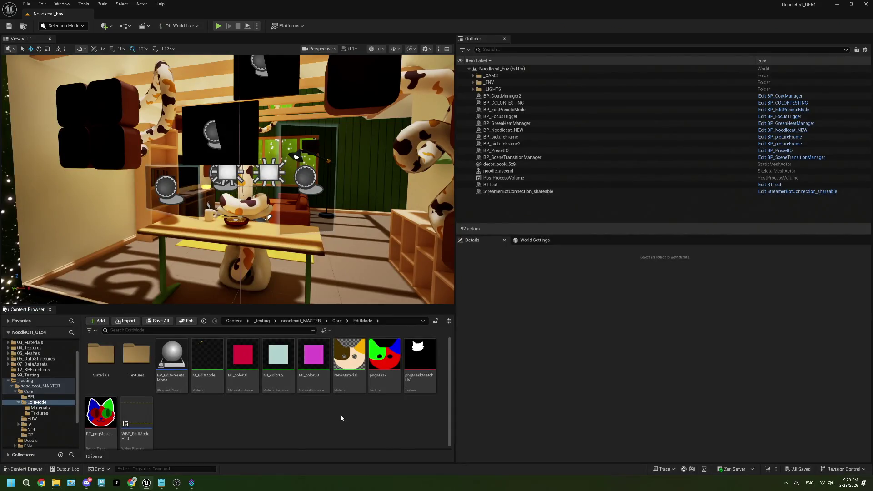
pyautogui.click(167, 482)
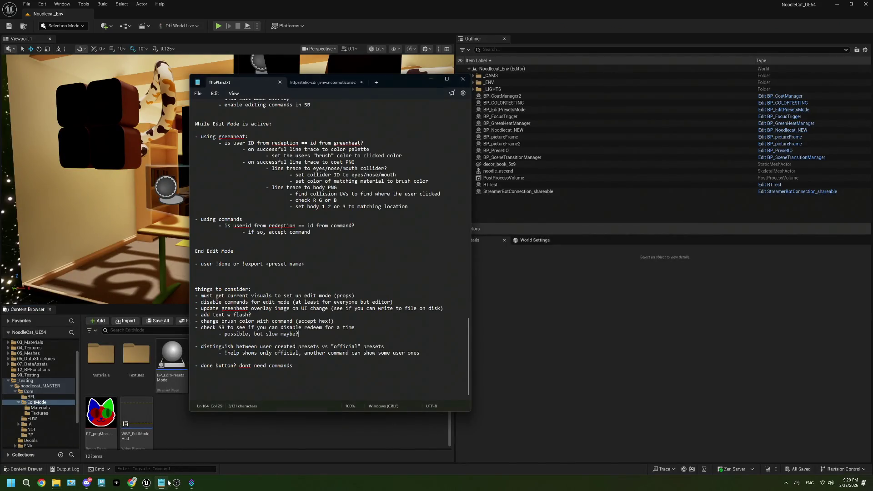
# - Shift the Notepad window left, select the word 'props', and go back to Unreal
pyautogui.moveTo(414, 81); pyautogui.dragTo(304, 80)
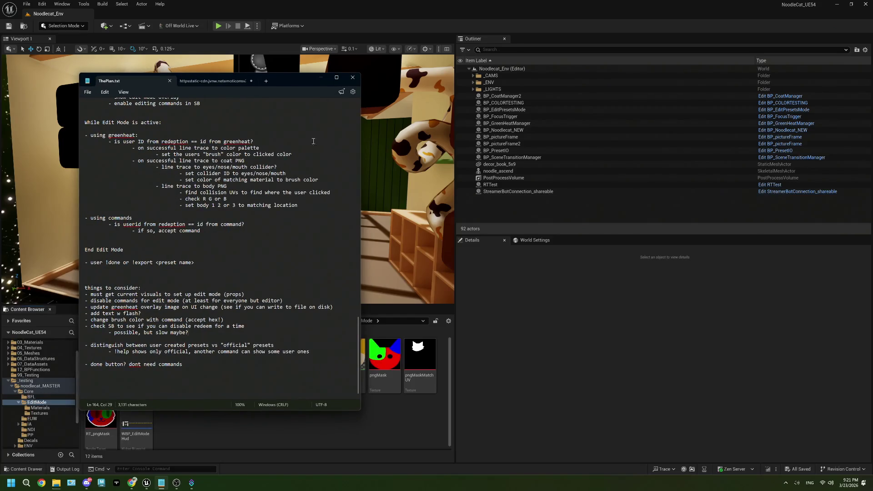
pyautogui.doubleClick(233, 295)
pyautogui.click(373, 370)
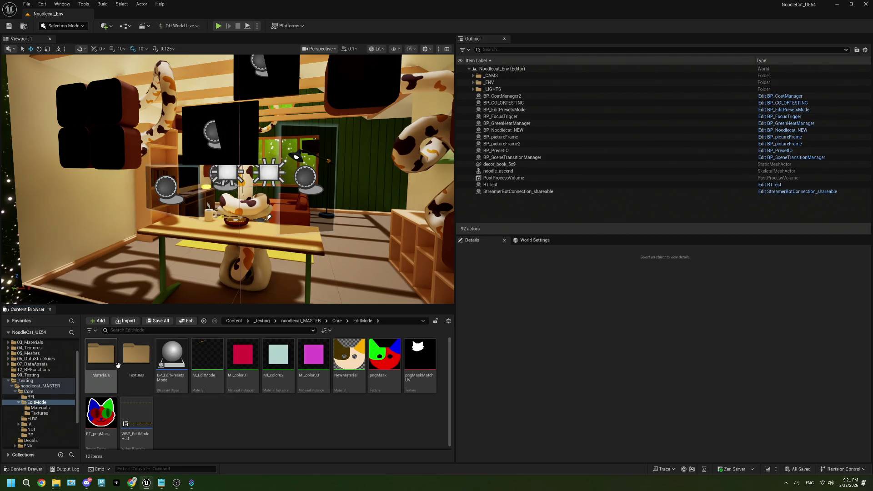
# - Open the Textures folder and the T_colorDrop_calico texture, then switch back to the notes
pyautogui.click(142, 364)
pyautogui.doubleClick(141, 365)
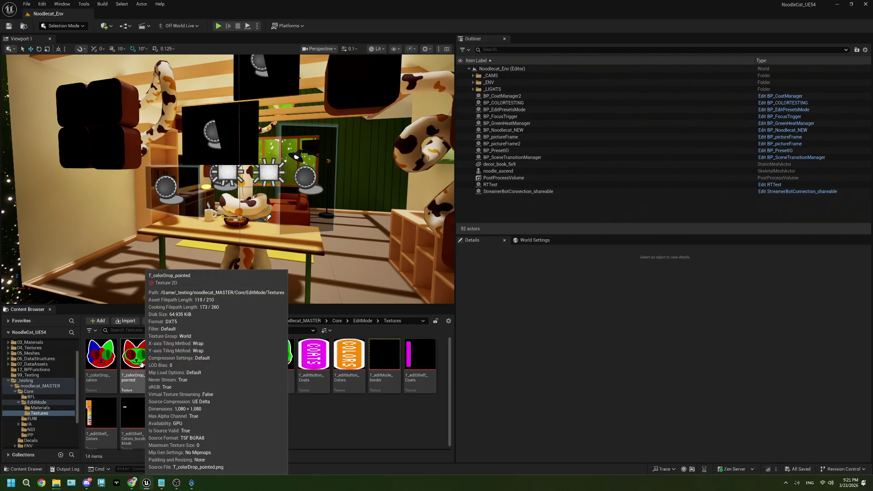
pyautogui.doubleClick(103, 359)
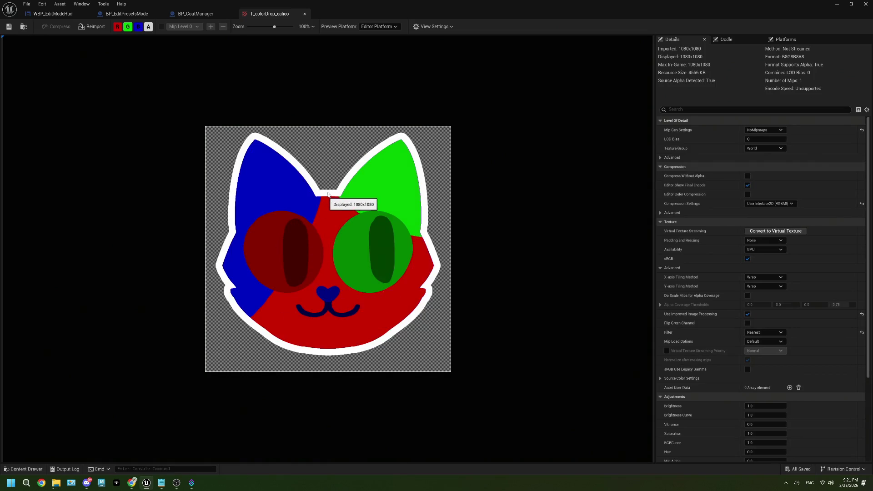
pyautogui.hotkey('alt', 'Tab')
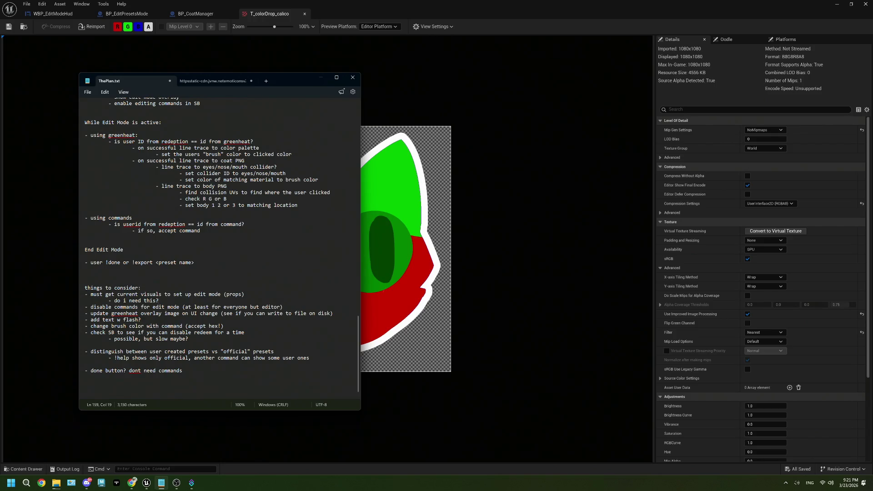
# - Add the note '- edit command call in UE to check if user is editor AND if edit mode is enabled'
pyautogui.click(283, 307)
pyautogui.press('Return')
pyautogui.write('- edit command ')
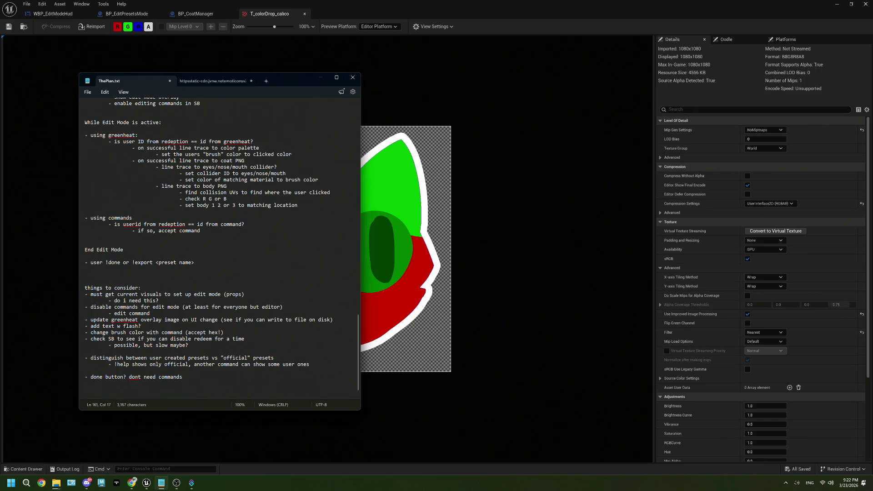
pyautogui.write('call in')
pyautogui.write(' UE to check for')
pyautogui.press('BackSpace')
pyautogui.press('BackSpace')
pyautogui.press('BackSpace')
pyautogui.write('if ')
pyautogui.write('user is ')
pyautogui.write('editor')
pyautogui.press('Return')
pyautogui.click(290, 313)
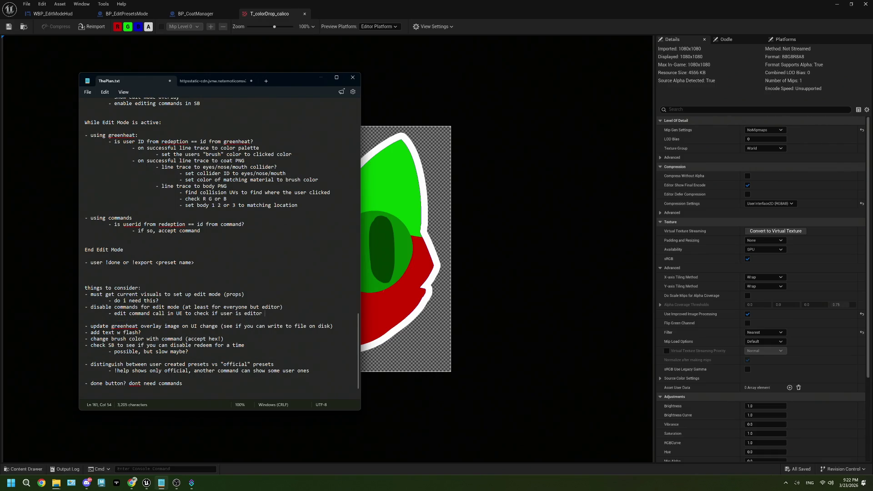
pyautogui.write('AND if edit ')
pyautogui.write('mode i')
pyautogui.write('s enabled')
# - View the full cat texture, then select the notes' remark about writing to file on disk
pyautogui.click(9, 24)
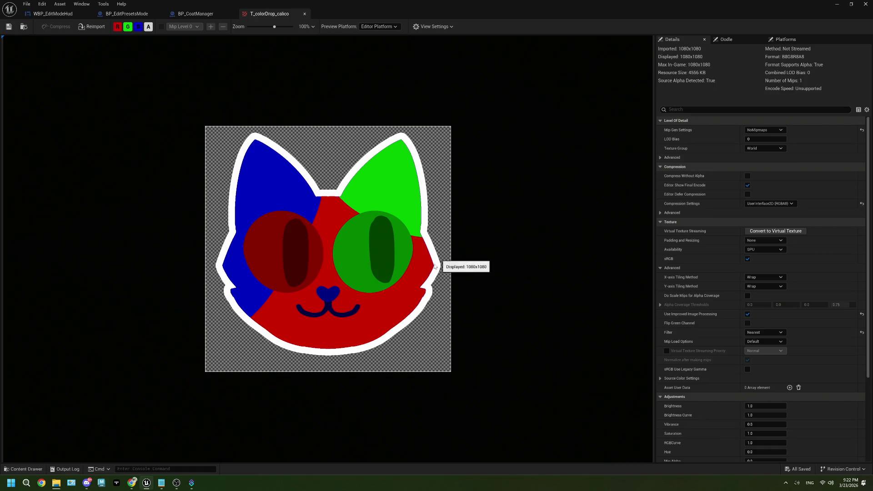
pyautogui.click(162, 483)
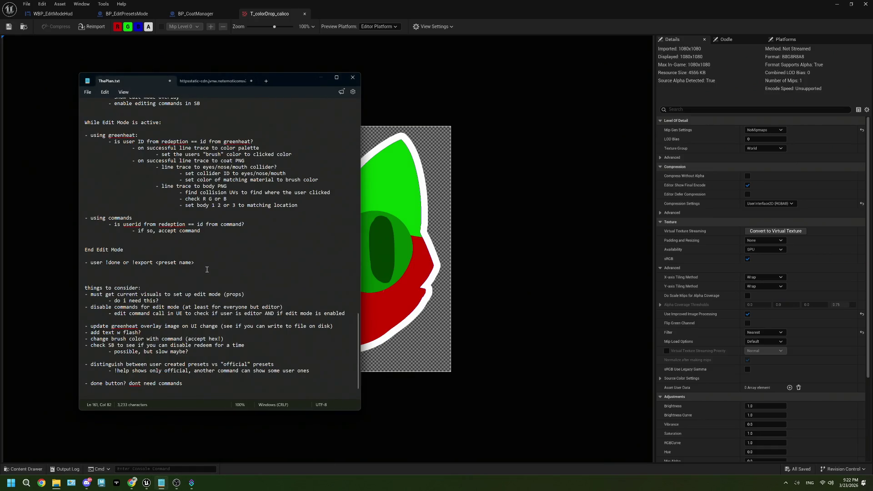
pyautogui.scroll(-1, 206, 269)
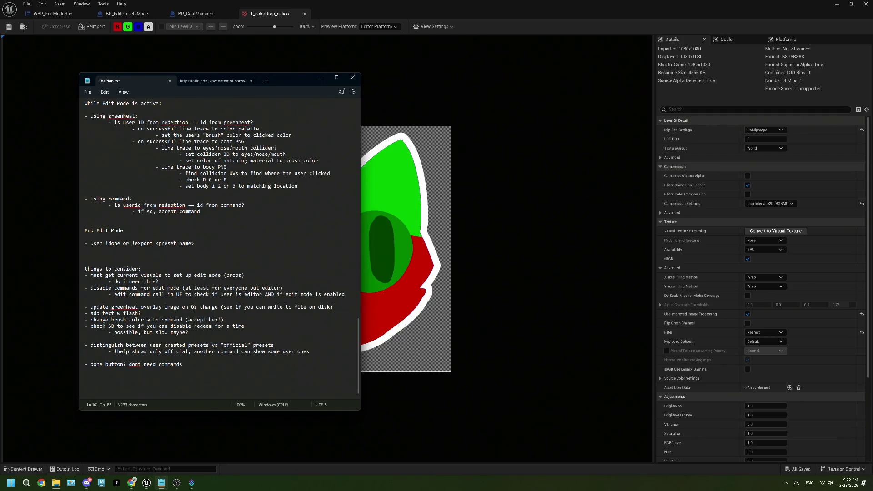
pyautogui.click(334, 306)
pyautogui.moveTo(334, 306); pyautogui.dragTo(223, 306)
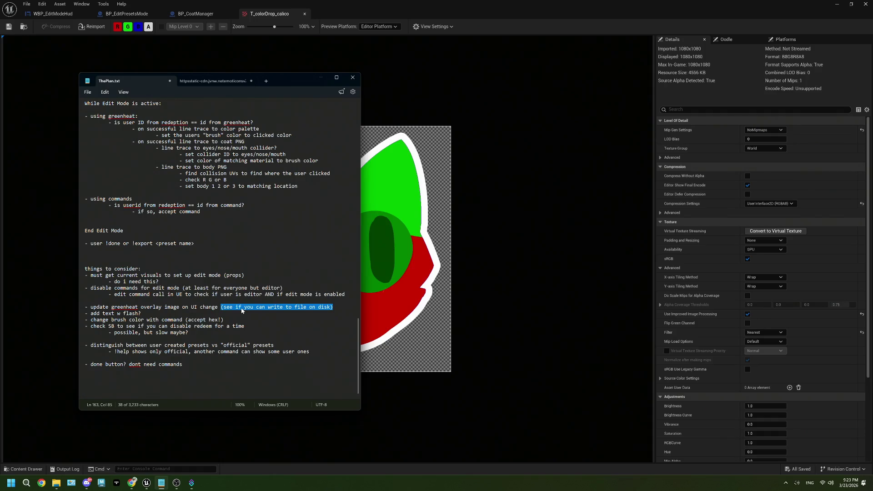
pyautogui.click(107, 15)
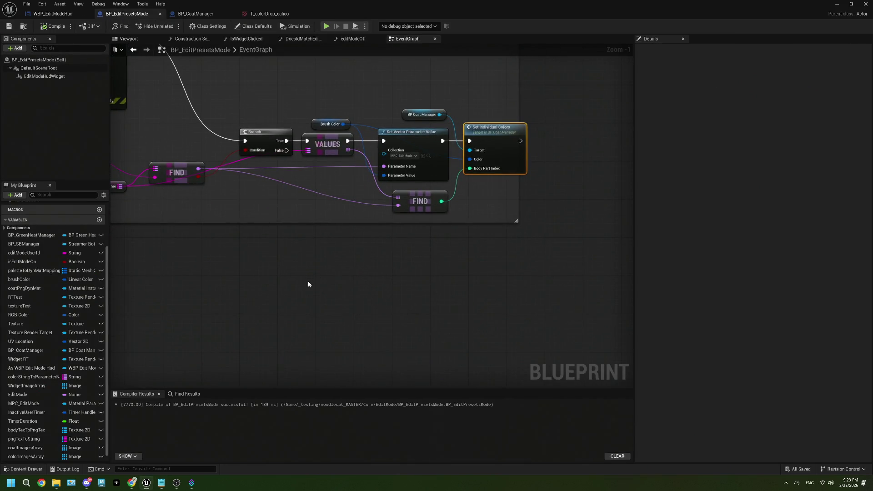
# - Search the Blueprint node menu for 'upload' nodes
pyautogui.rightClick(308, 284)
pyautogui.write('up')
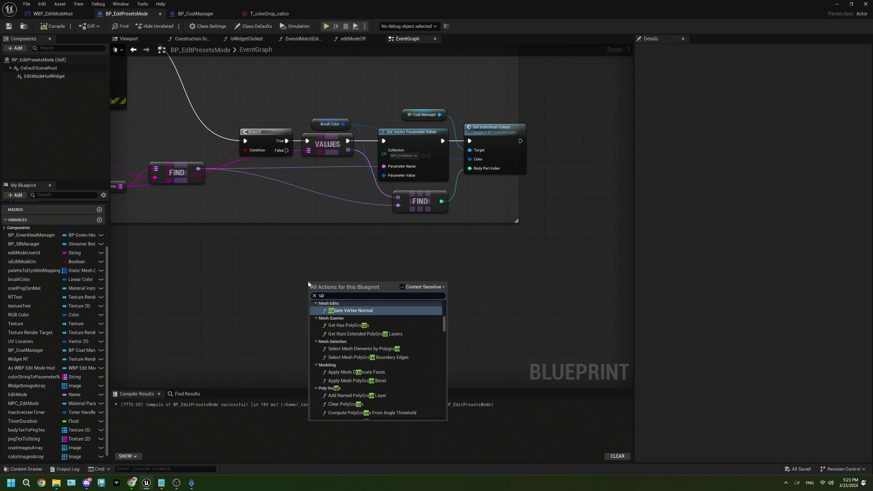
pyautogui.write('load')
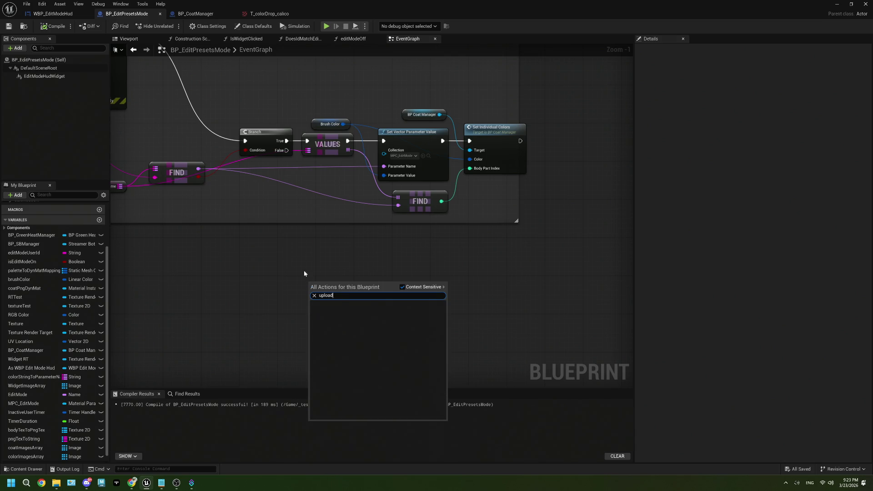
pyautogui.scroll(-3, 300, 259)
pyautogui.moveTo(300, 259)
pyautogui.mouseDown()
pyautogui.moveTo(398, 318)
pyautogui.moveTo(282, 302)
pyautogui.moveTo(182, 94)
pyautogui.mouseUp()
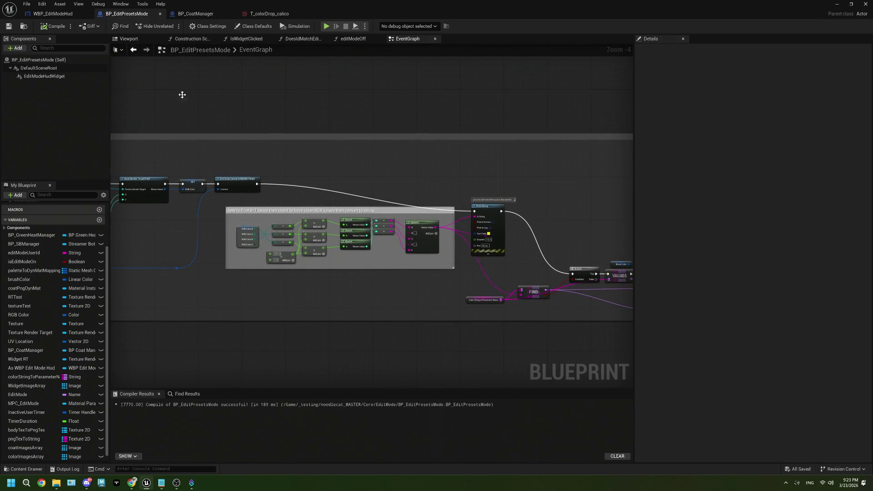
# - Switch to BP_CoatManager and pan its event graph to the Textures on Env Noodles section
pyautogui.click(196, 14)
pyautogui.moveTo(318, 282); pyautogui.dragTo(389, 277)
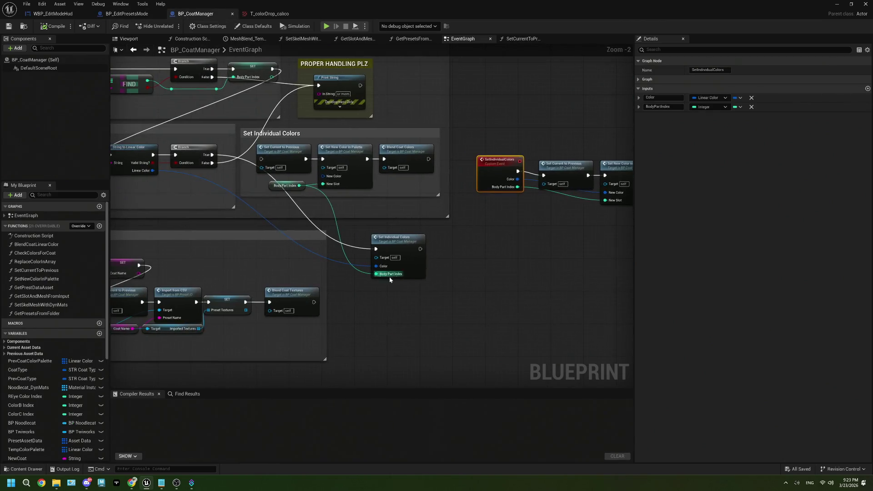
pyautogui.moveTo(335, 302)
pyautogui.mouseDown()
pyautogui.moveTo(456, 250)
pyautogui.moveTo(479, 206)
pyautogui.mouseUp()
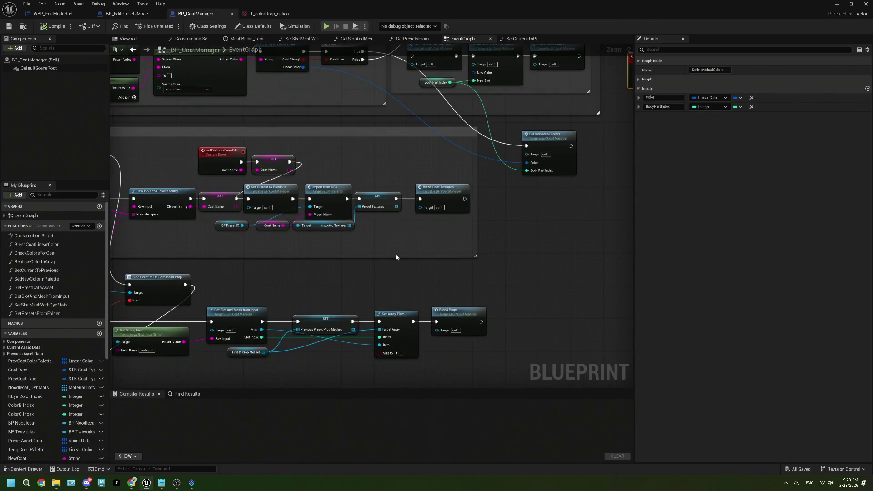
pyautogui.moveTo(396, 257)
pyautogui.mouseDown()
pyautogui.moveTo(452, 270)
pyautogui.moveTo(444, 259)
pyautogui.moveTo(548, 239)
pyautogui.moveTo(430, 251)
pyautogui.mouseUp()
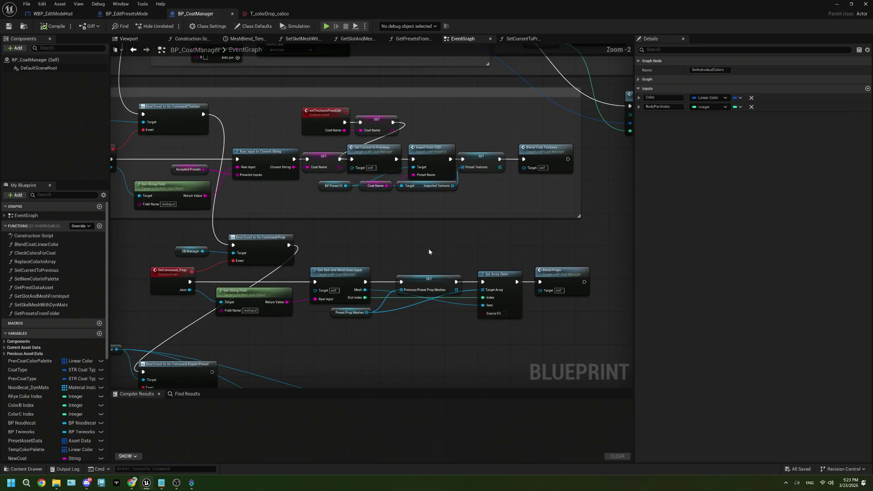
pyautogui.scroll(-4, 408, 247)
pyautogui.scroll(2, 393, 275)
pyautogui.moveTo(394, 274)
pyautogui.mouseDown()
pyautogui.moveTo(460, 284)
pyautogui.moveTo(282, 305)
pyautogui.moveTo(184, 301)
pyautogui.mouseUp()
pyautogui.moveTo(288, 125)
pyautogui.mouseDown()
pyautogui.moveTo(286, 223)
pyautogui.moveTo(310, 220)
pyautogui.moveTo(306, 253)
pyautogui.mouseUp()
pyautogui.scroll(4, 240, 264)
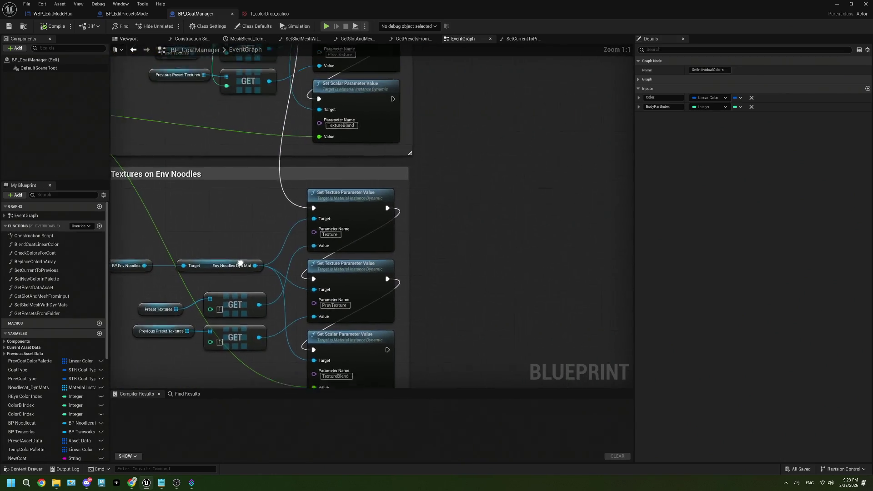
pyautogui.moveTo(240, 264); pyautogui.dragTo(241, 293)
# - From the Preset Textures GET output, search 'down', 'upload' and 'image' nodes without adding any
pyautogui.moveTo(259, 334); pyautogui.dragTo(533, 246)
pyautogui.write('down')
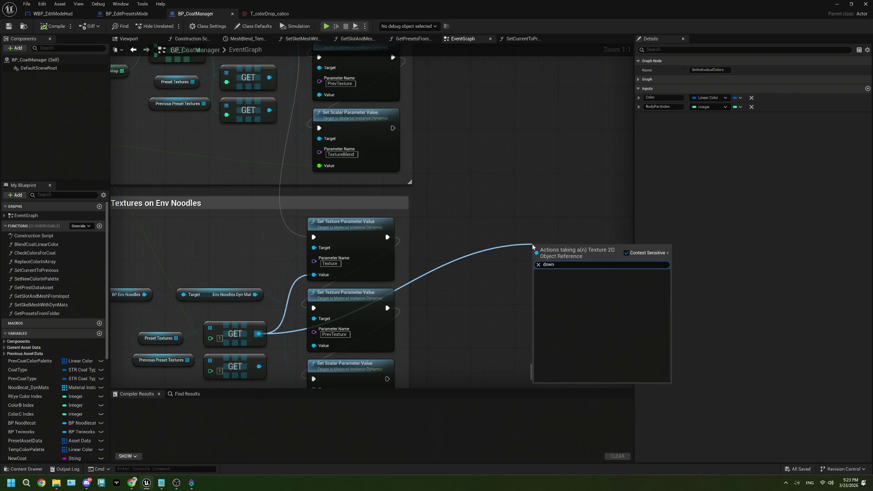
pyautogui.press('BackSpace')
pyautogui.press('BackSpace')
pyautogui.press('BackSpace')
pyautogui.write('uploa')
pyautogui.press('BackSpace')
pyautogui.press('BackSpace')
pyautogui.press('BackSpace')
pyautogui.write('image')
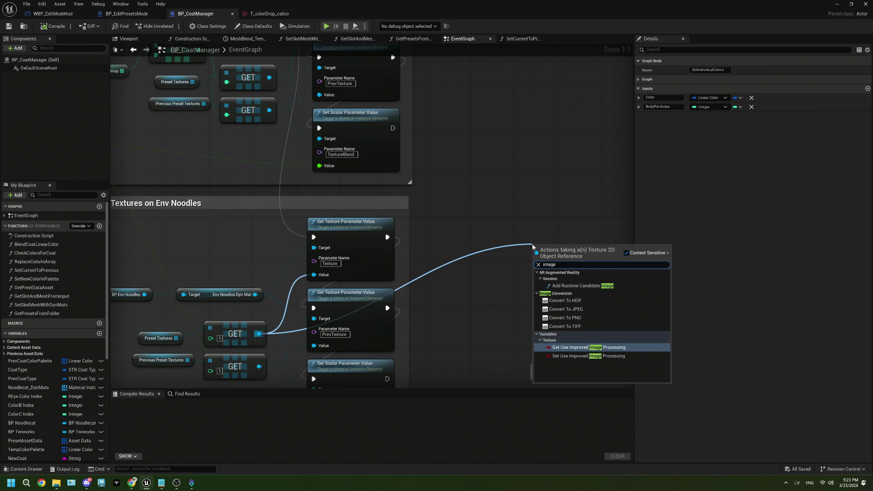
pyautogui.click(447, 200)
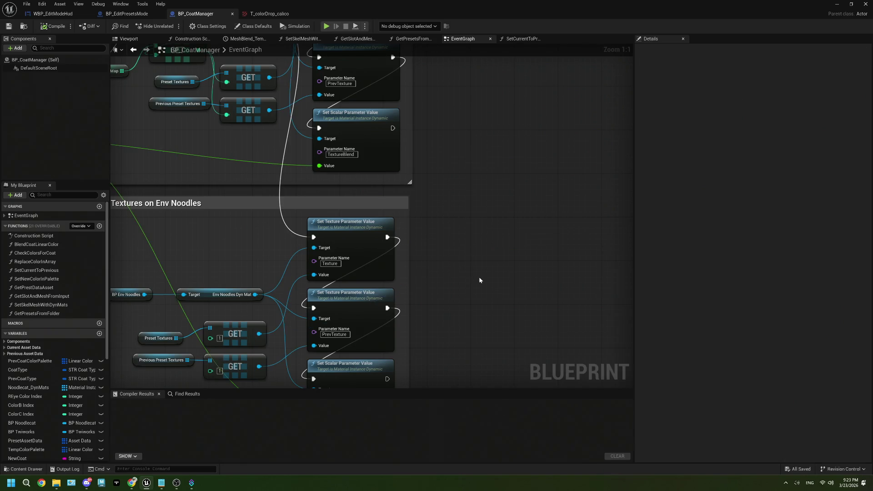
pyautogui.scroll(-1, 478, 277)
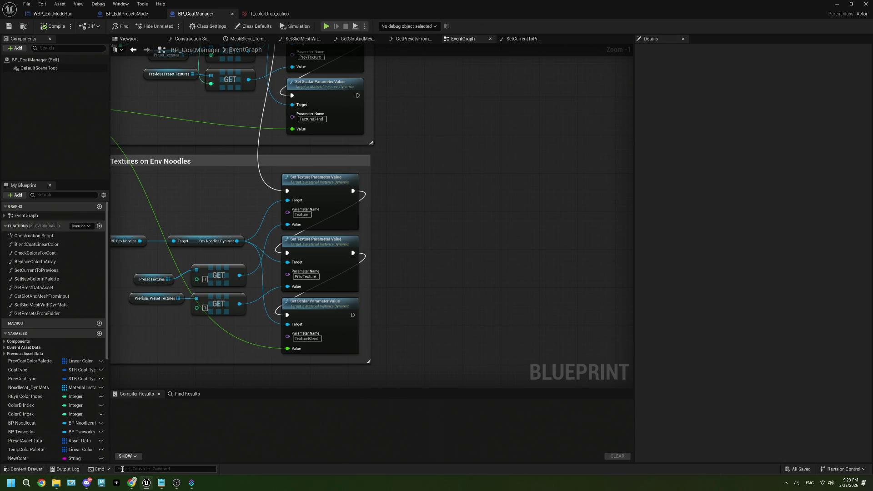
pyautogui.click(131, 482)
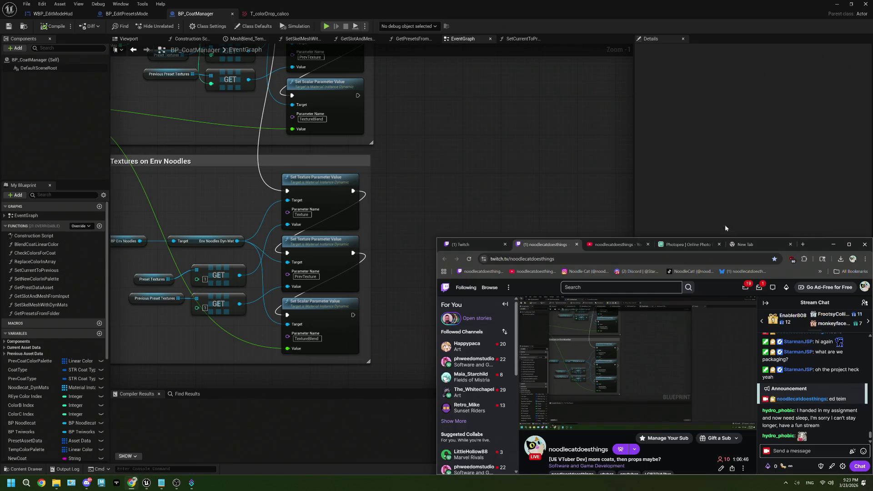
# - Google 'ue5 download image' in a new tab and open the WTF Is? Download Image video
pyautogui.moveTo(815, 243)
pyautogui.mouseDown()
pyautogui.moveTo(465, 101)
pyautogui.moveTo(444, 10)
pyautogui.mouseUp()
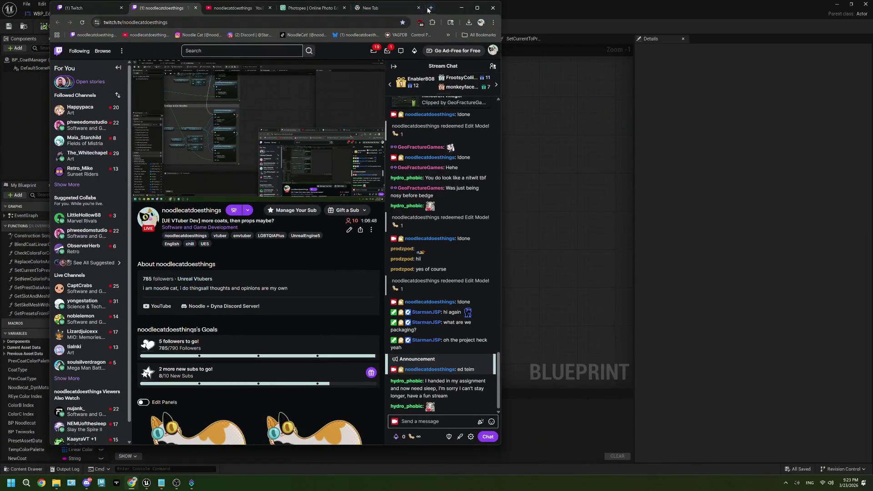
pyautogui.click(363, 9)
pyautogui.write('u')
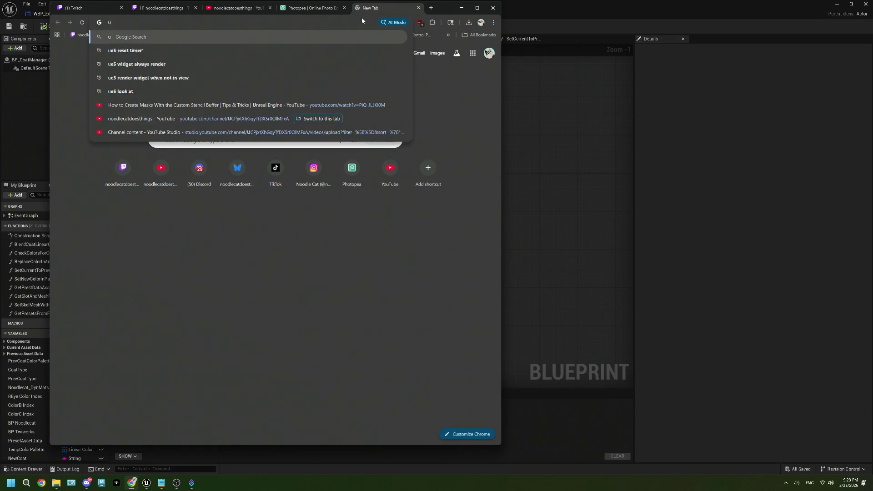
pyautogui.write('e5 download image')
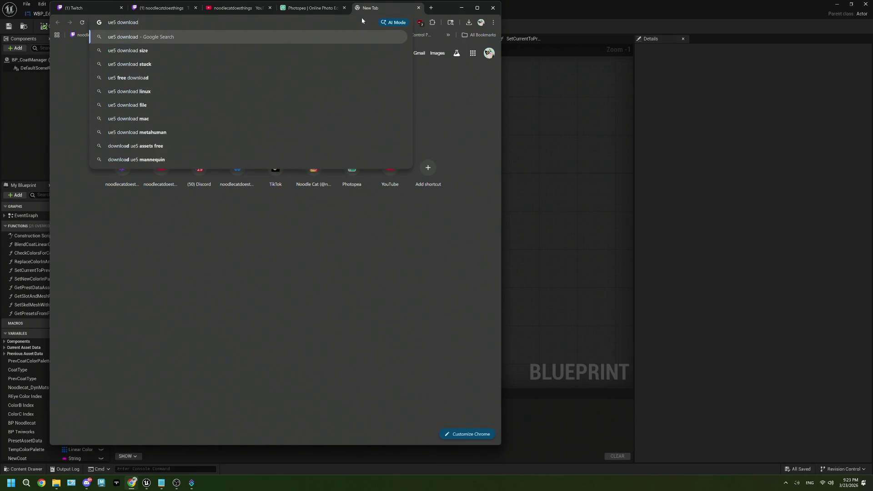
pyautogui.press('Return')
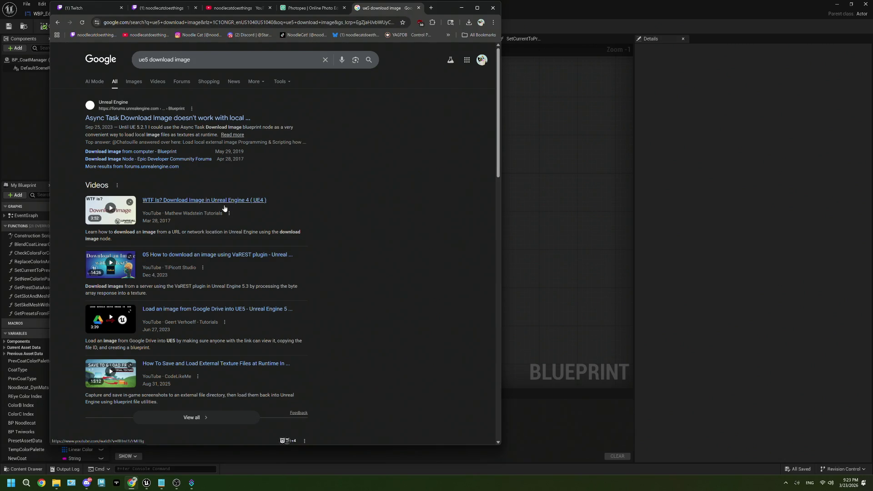
pyautogui.click(253, 210)
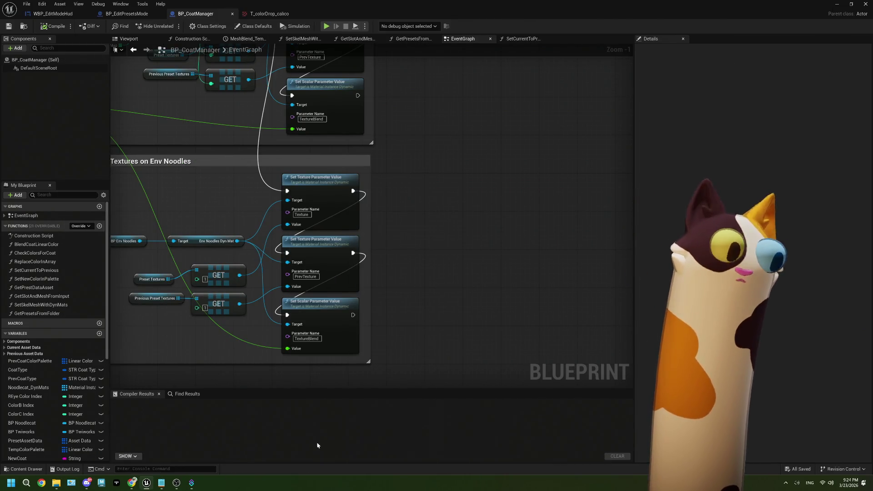
# - On the stream's Twitch page, redeem the Edit Model channel reward
pyautogui.click(139, 484)
pyautogui.click(163, 8)
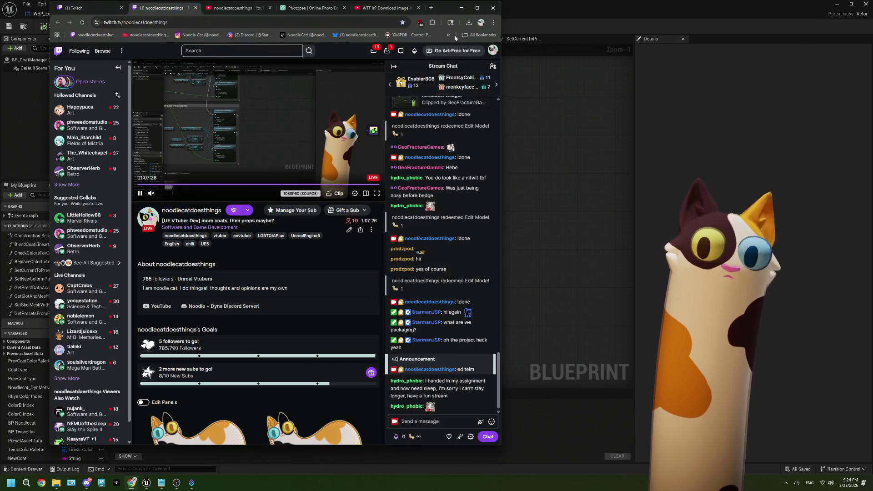
pyautogui.moveTo(443, 9); pyautogui.dragTo(408, 9)
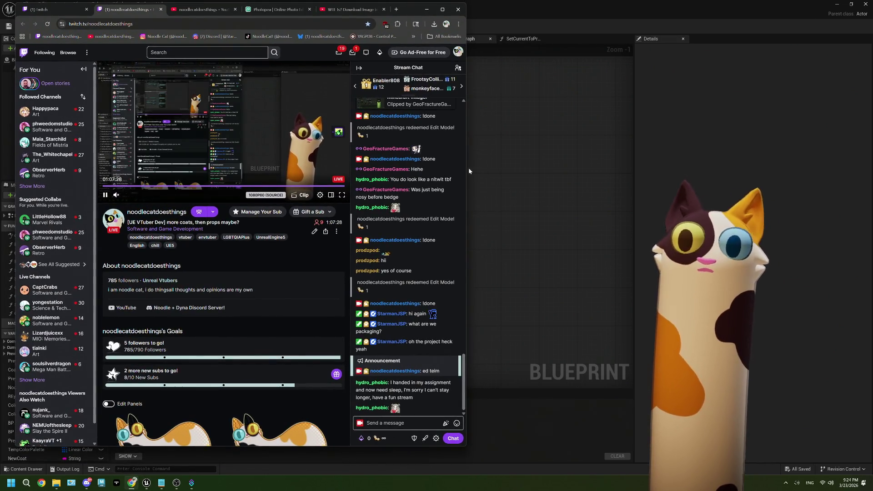
pyautogui.moveTo(468, 167); pyautogui.dragTo(548, 175)
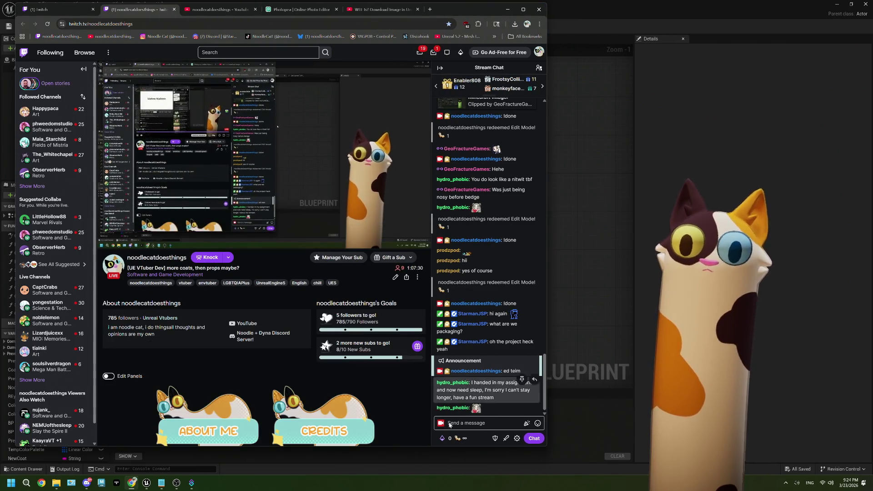
pyautogui.click(453, 440)
pyautogui.click(453, 411)
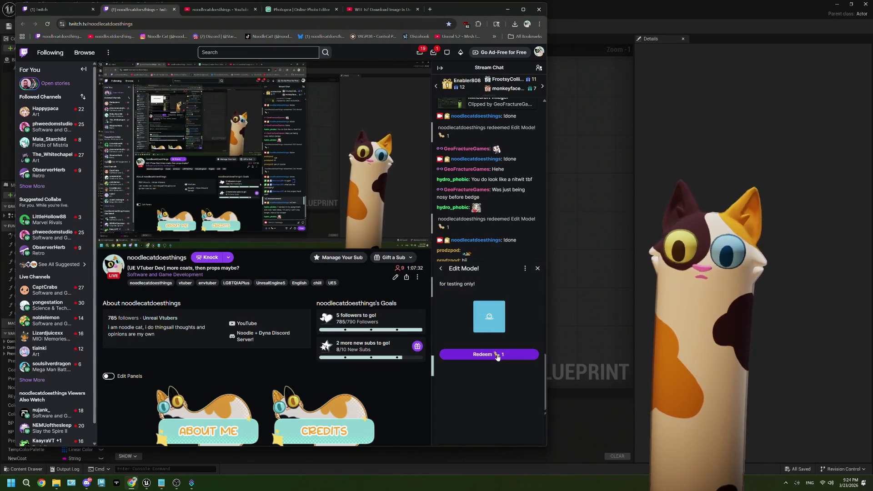
pyautogui.click(496, 357)
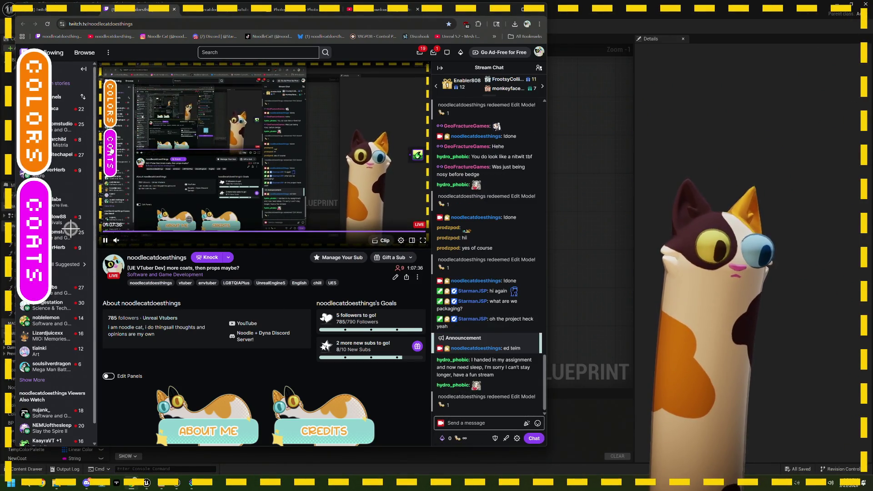
# - Try the striped tabby coat, then give the cat the brown-patched calico coat
pyautogui.click(63, 230)
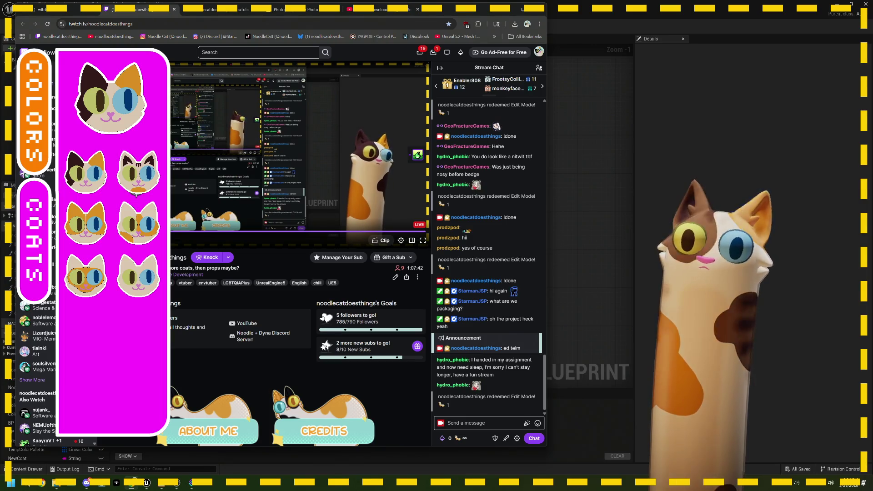
pyautogui.click(136, 195)
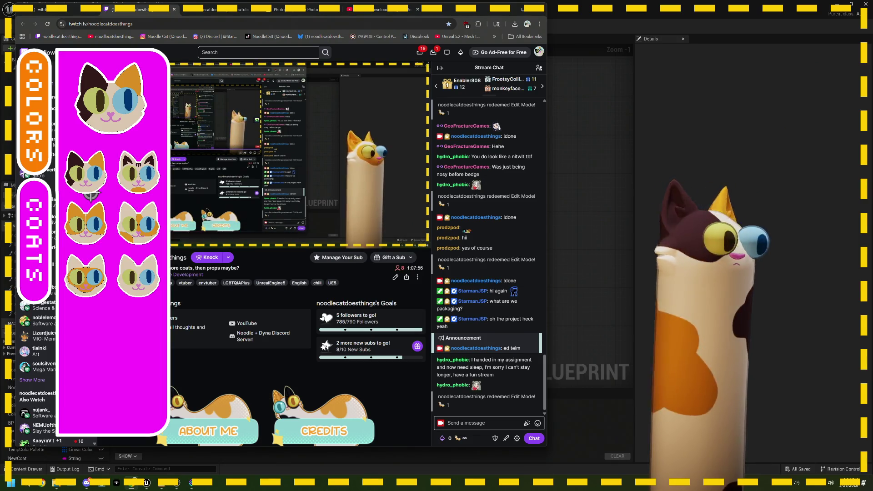
pyautogui.click(42, 186)
pyautogui.click(40, 157)
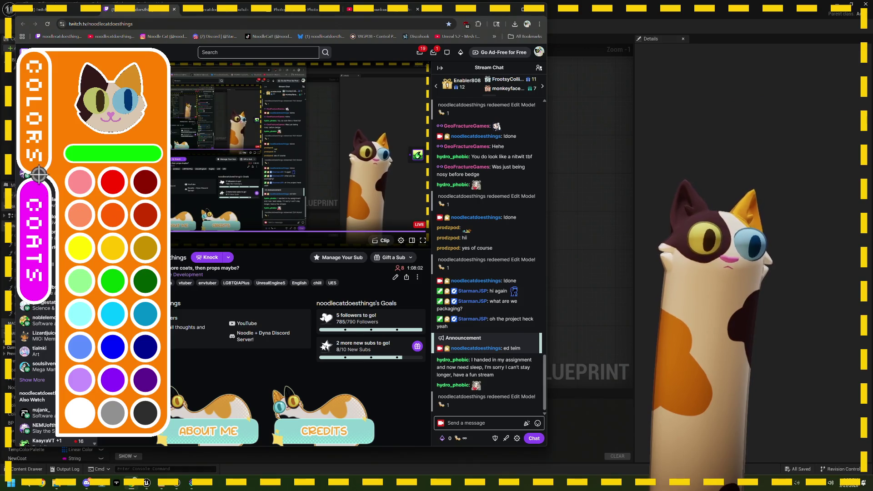
pyautogui.click(46, 209)
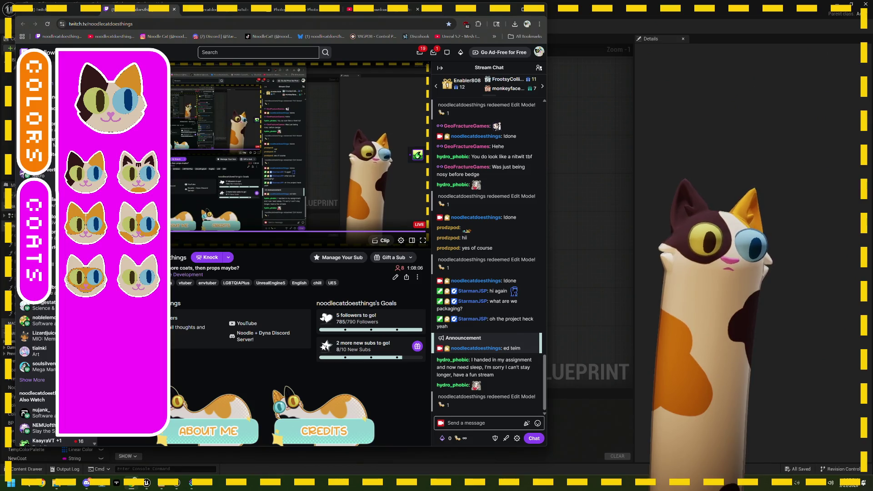
pyautogui.click(144, 241)
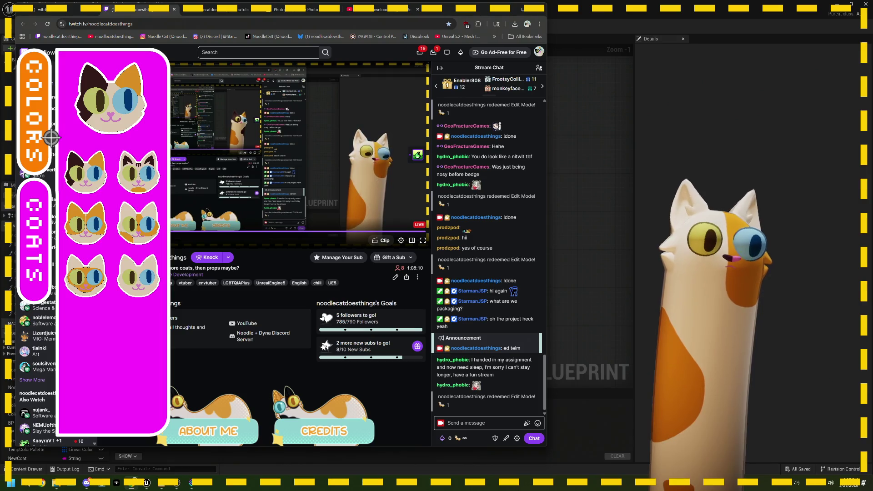
# - Paint the cat's left eye dark green from the colour swatches
pyautogui.click(44, 166)
pyautogui.click(38, 142)
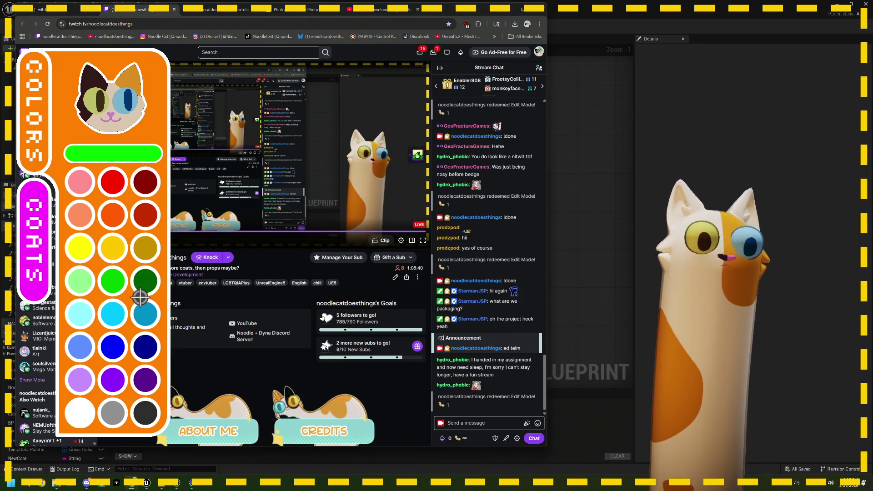
pyautogui.click(145, 280)
pyautogui.click(132, 128)
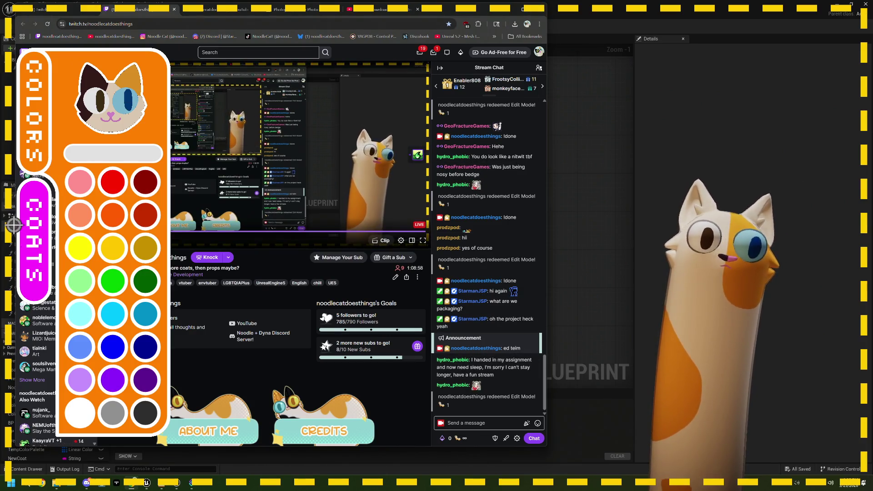
# - Send '!done' in the stream chat and switch back to Unreal
pyautogui.click(473, 423)
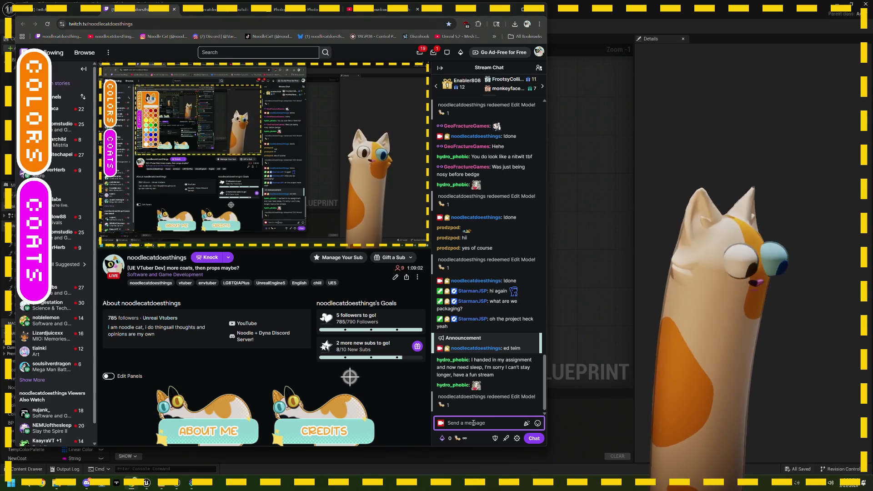
pyautogui.write('Idone')
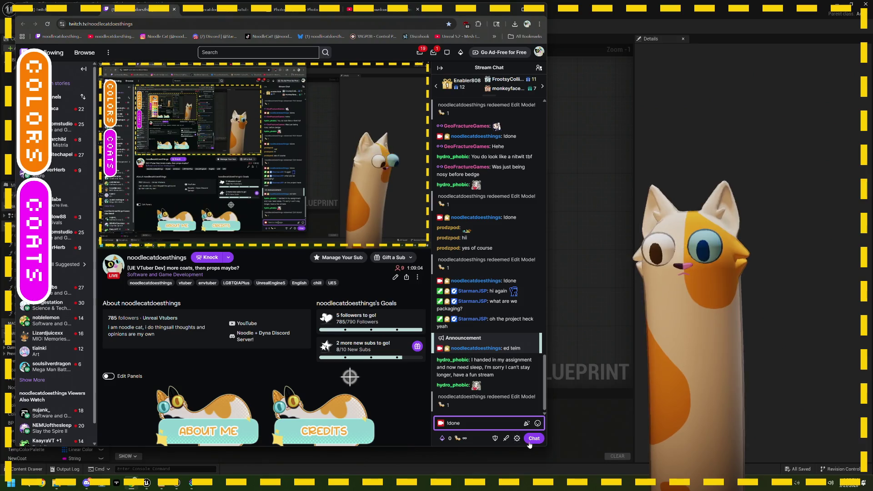
pyautogui.press('Return')
pyautogui.hotkey('alt', 'Tab')
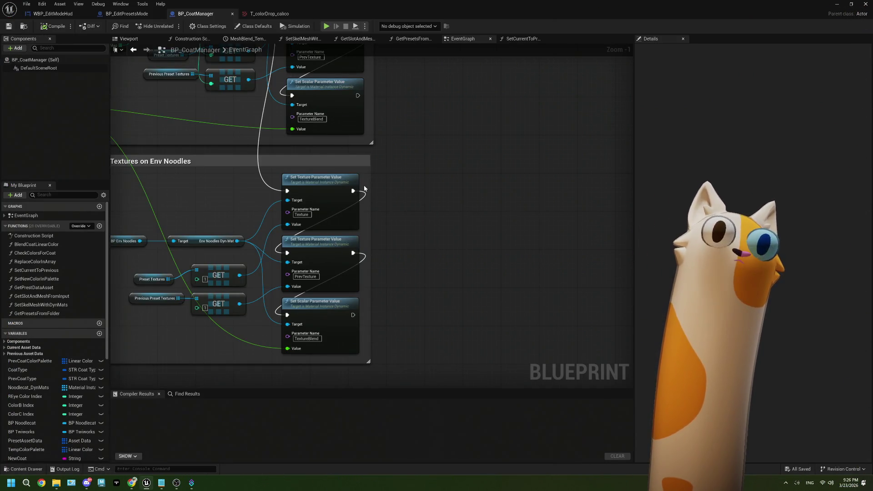
# - Pan around the BP_CoatManager event graph
pyautogui.scroll(-3, 365, 188)
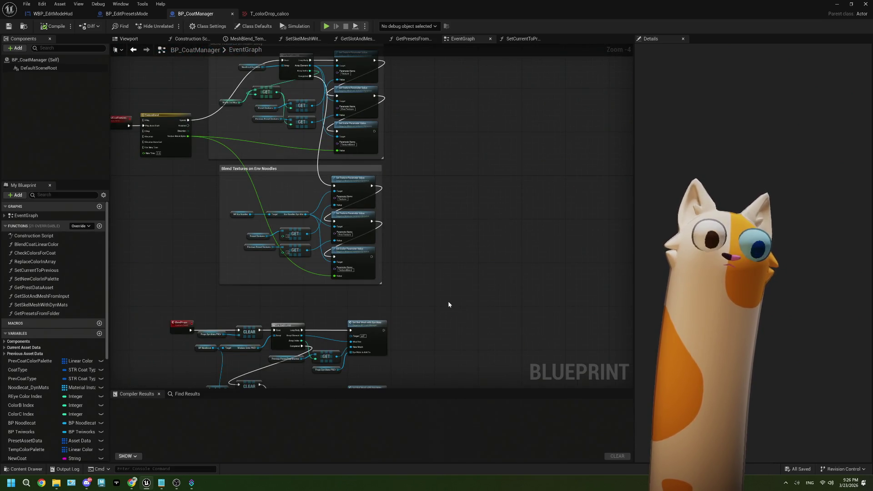
pyautogui.scroll(-3, 448, 301)
pyautogui.moveTo(451, 300); pyautogui.dragTo(476, 220)
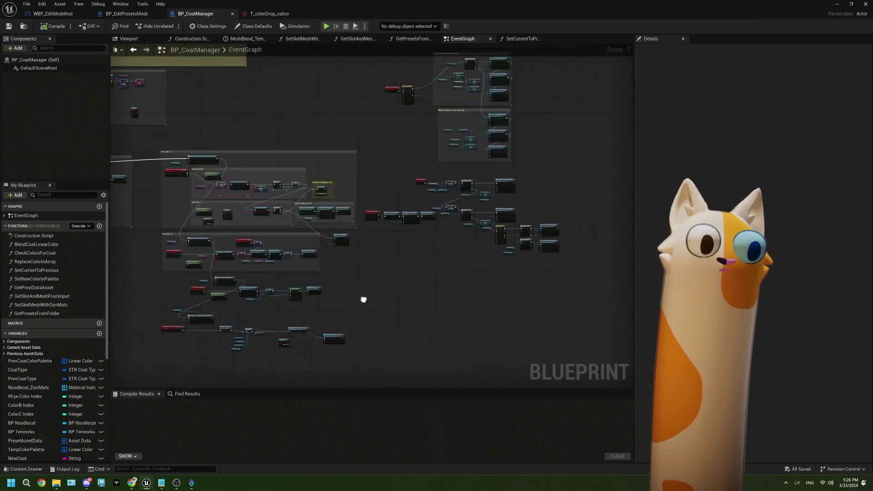
pyautogui.moveTo(363, 300); pyautogui.dragTo(419, 292)
pyautogui.scroll(2, 392, 299)
pyautogui.scroll(-1, 377, 307)
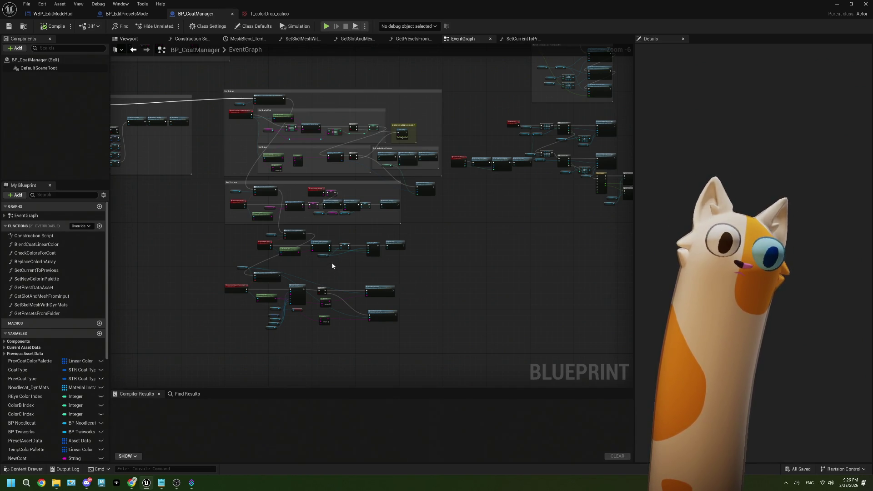
# - In BP_EditPresetsMode, locate the RGB-to-string byte-to-float conversion nodes
pyautogui.click(127, 14)
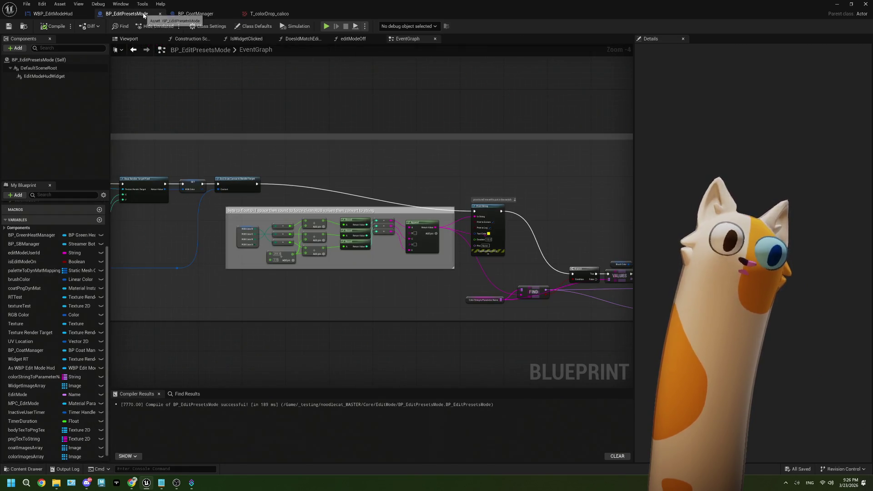
pyautogui.scroll(-2, 280, 209)
pyautogui.scroll(2, 245, 231)
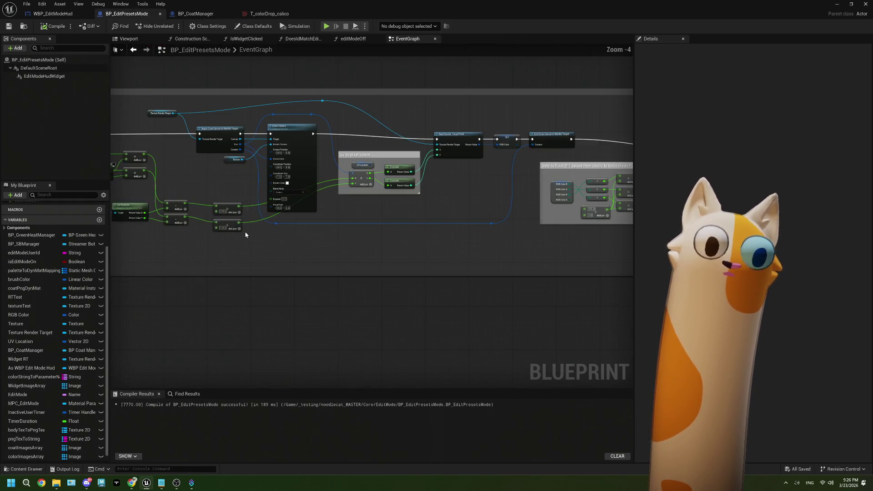
pyautogui.moveTo(245, 231)
pyautogui.mouseDown()
pyautogui.moveTo(394, 226)
pyautogui.moveTo(331, 230)
pyautogui.mouseUp()
pyautogui.scroll(2, 482, 219)
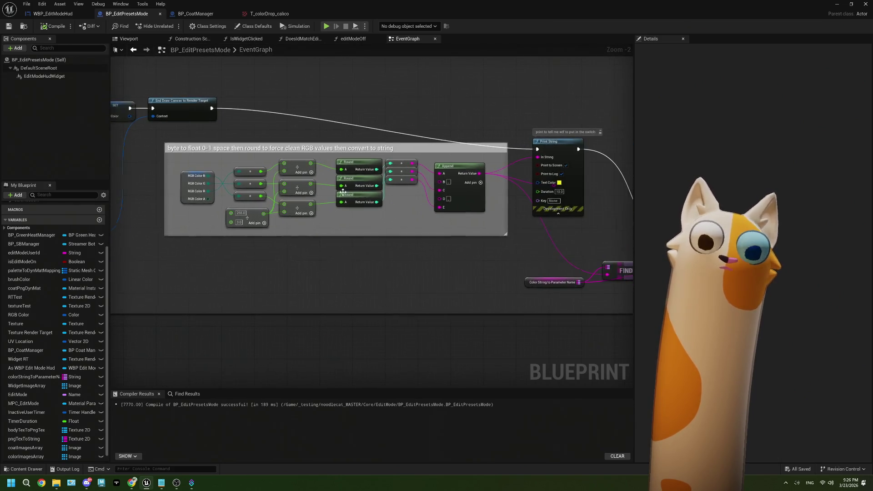
pyautogui.moveTo(482, 218)
pyautogui.mouseDown()
pyautogui.moveTo(159, 168)
pyautogui.moveTo(336, 207)
pyautogui.moveTo(239, 207)
pyautogui.mouseUp()
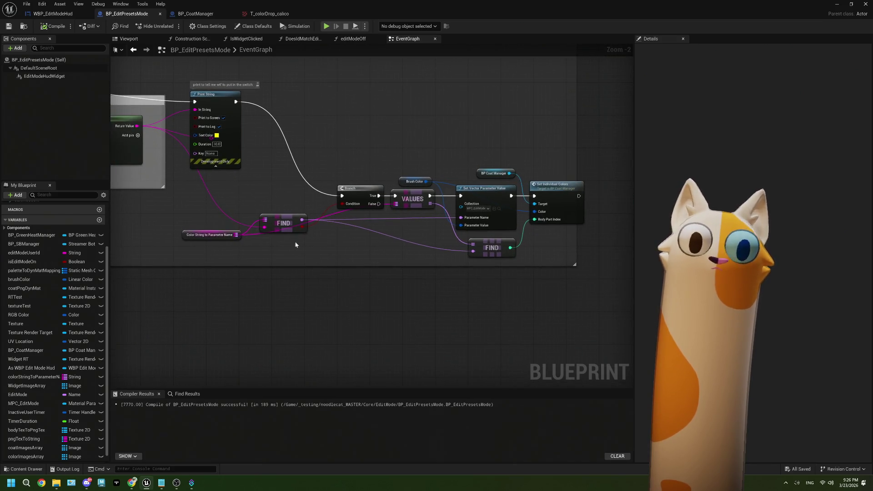
pyautogui.click(211, 234)
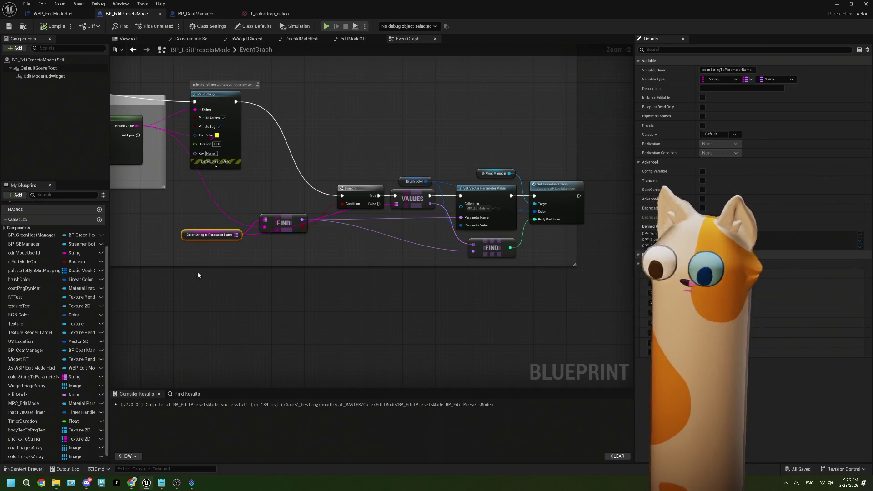
pyautogui.moveTo(197, 271)
pyautogui.mouseDown()
pyautogui.moveTo(363, 271)
pyautogui.moveTo(387, 262)
pyautogui.moveTo(371, 260)
pyautogui.mouseUp()
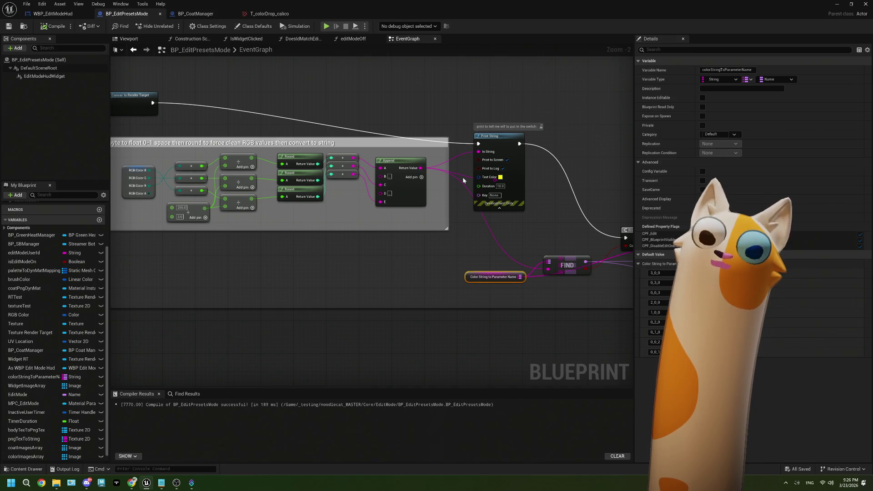
pyautogui.scroll(2, 155, 232)
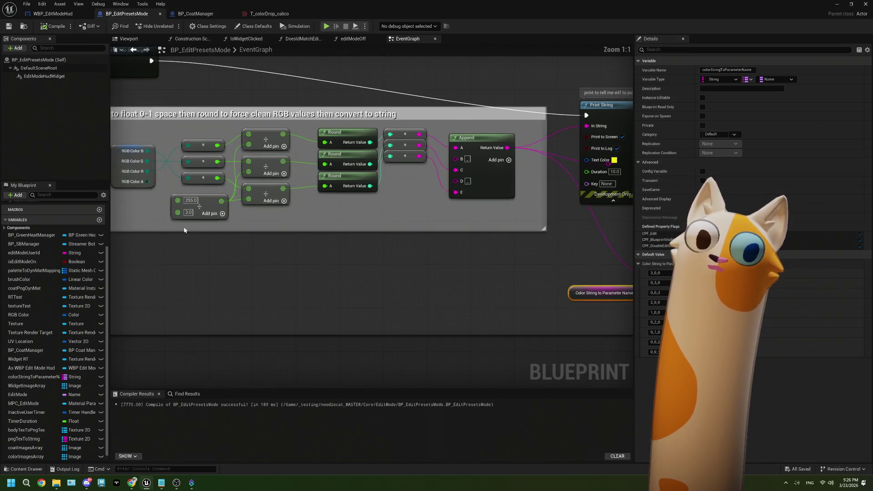
pyautogui.moveTo(185, 230); pyautogui.dragTo(254, 249)
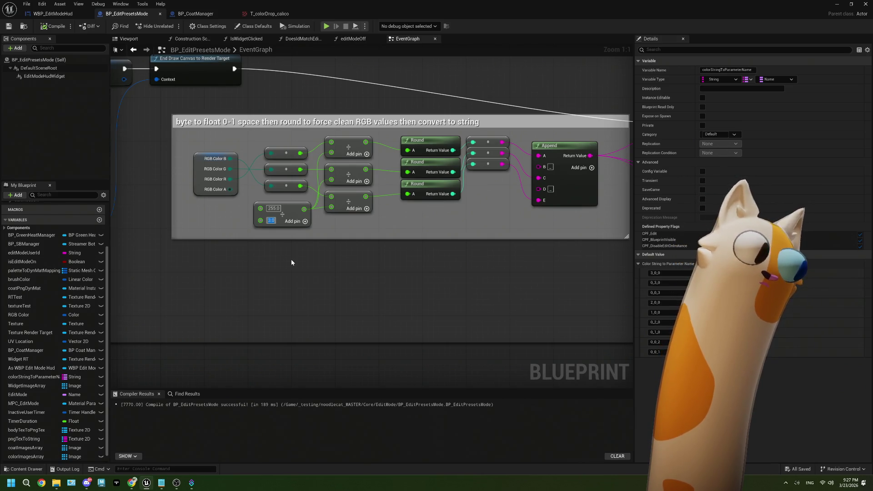
# - Change the Divide node's divisor from 3.0 to 4.0, then compile and save
pyautogui.write('4')
pyautogui.press('Return')
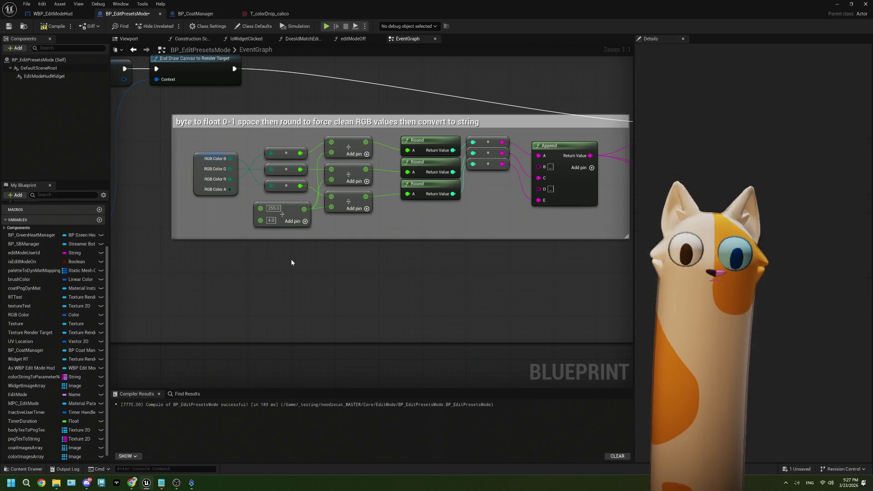
pyautogui.click(54, 26)
pyautogui.click(9, 26)
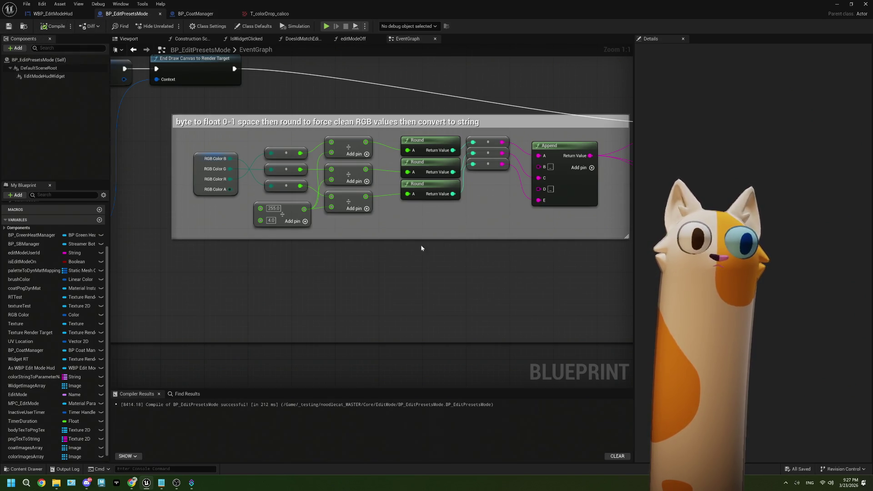
pyautogui.moveTo(482, 287); pyautogui.dragTo(191, 292)
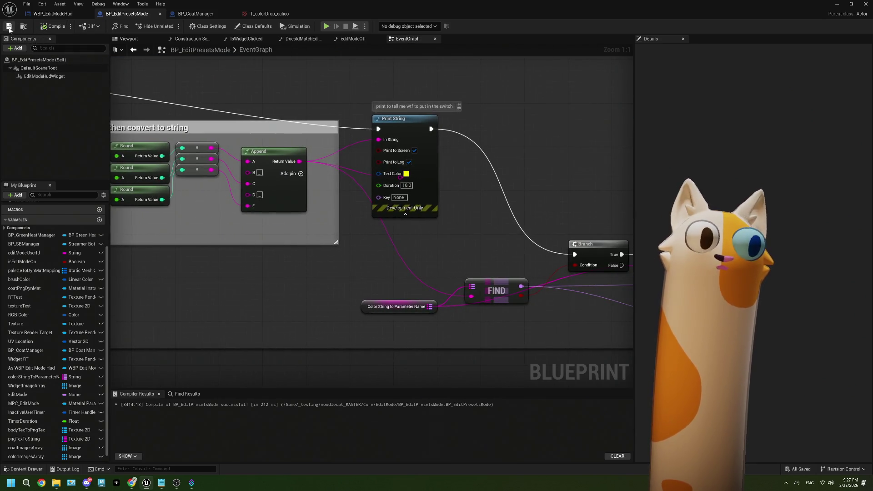
pyautogui.click(836, 6)
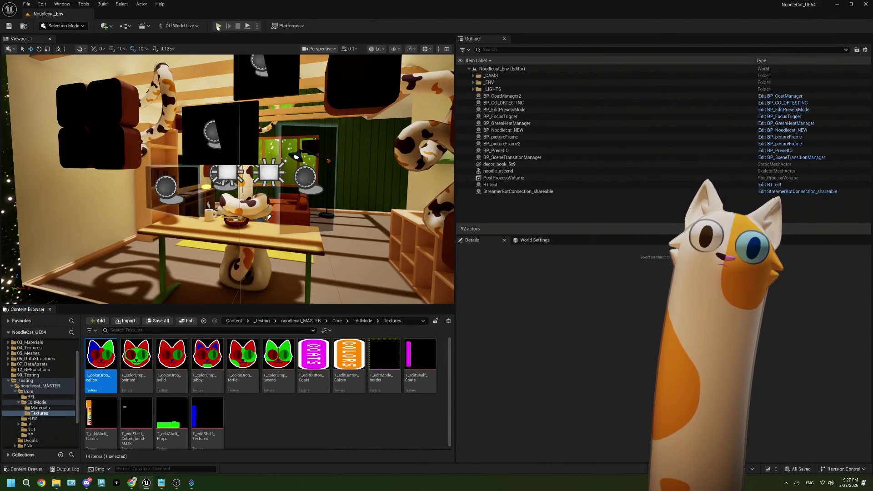
# - Play the Noodlecat_Env level and redeem the Edit Mode reward on Twitch
pyautogui.hotkey('alt', 'p')
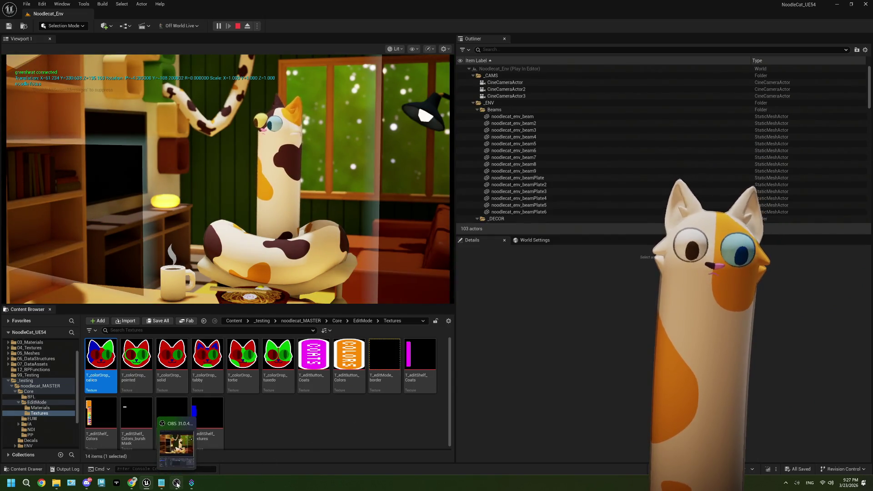
pyautogui.click(177, 484)
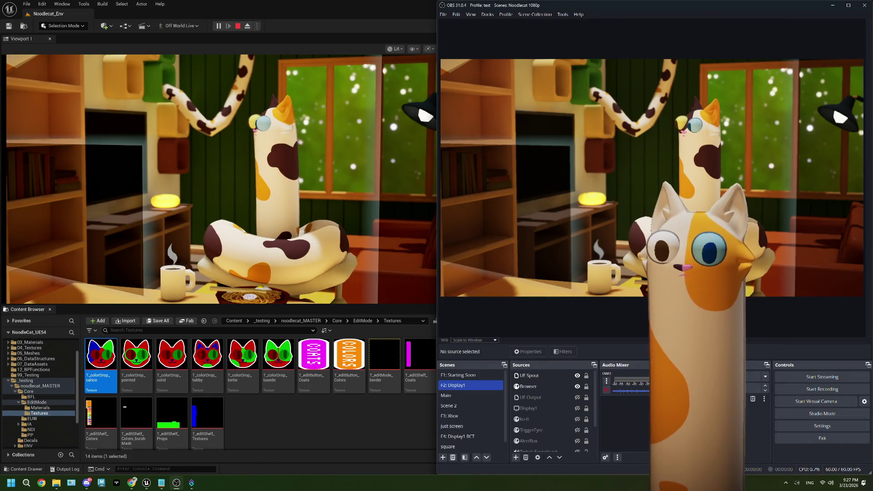
pyautogui.click(132, 483)
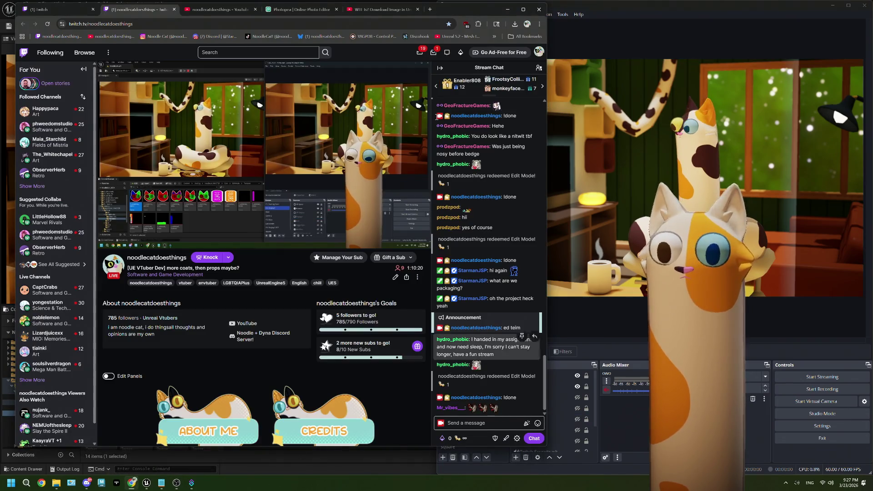
pyautogui.moveTo(444, 14)
pyautogui.mouseDown()
pyautogui.moveTo(671, 258)
pyautogui.moveTo(855, 427)
pyautogui.moveTo(868, 477)
pyautogui.mouseUp()
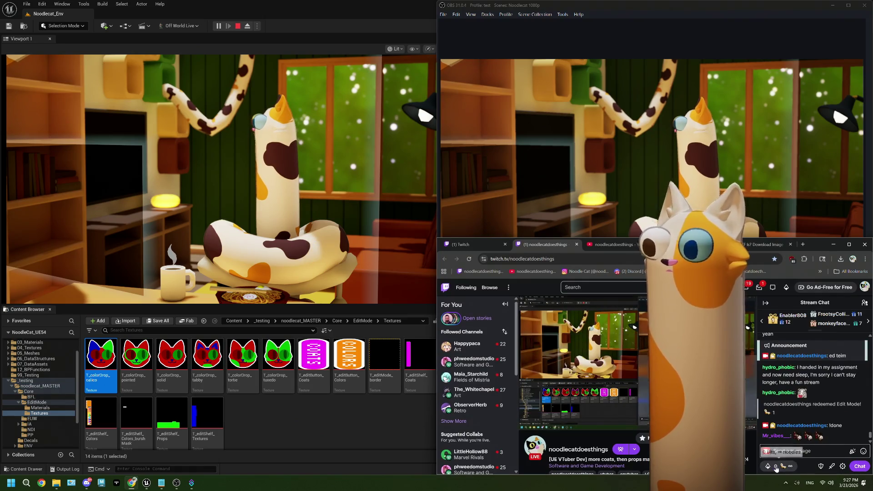
pyautogui.click(779, 437)
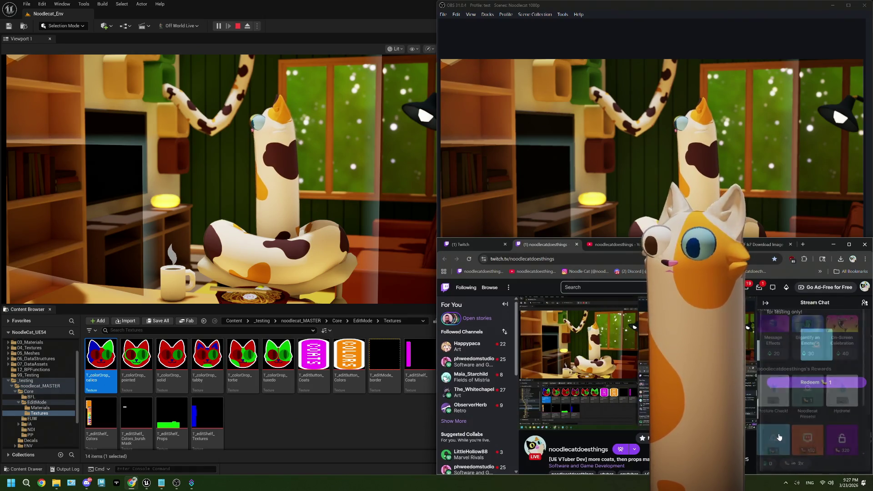
pyautogui.click(799, 382)
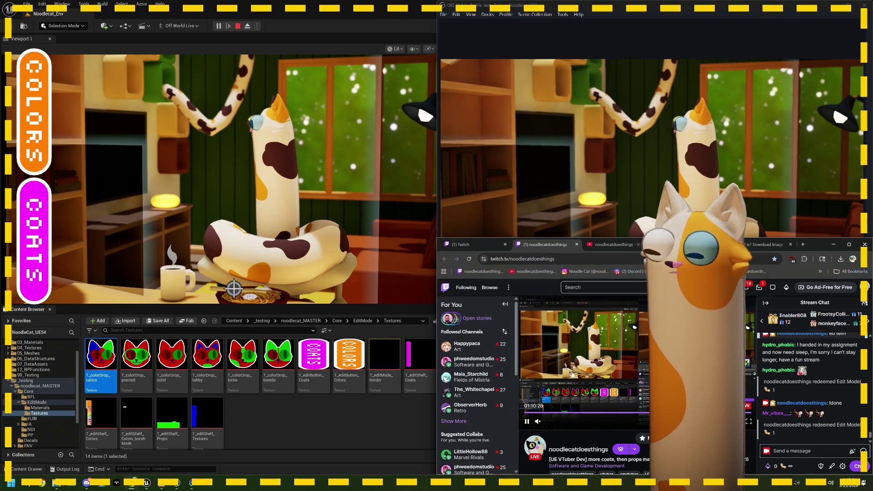
# - Paint the cat's left eye light cyan and its right eye dark green
pyautogui.click(54, 162)
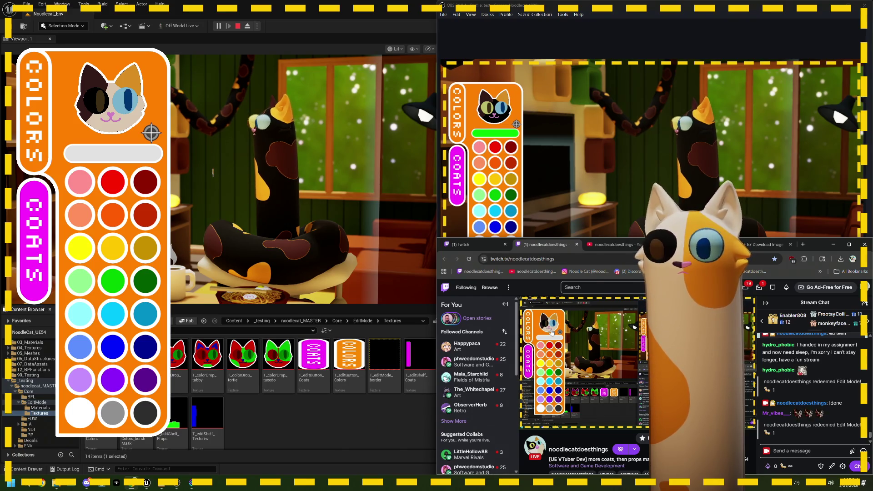
pyautogui.moveTo(553, 331)
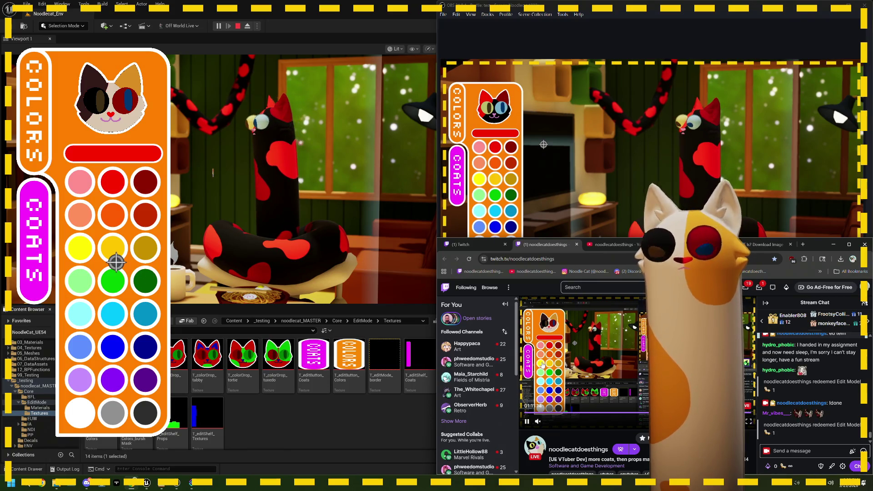
pyautogui.click(98, 314)
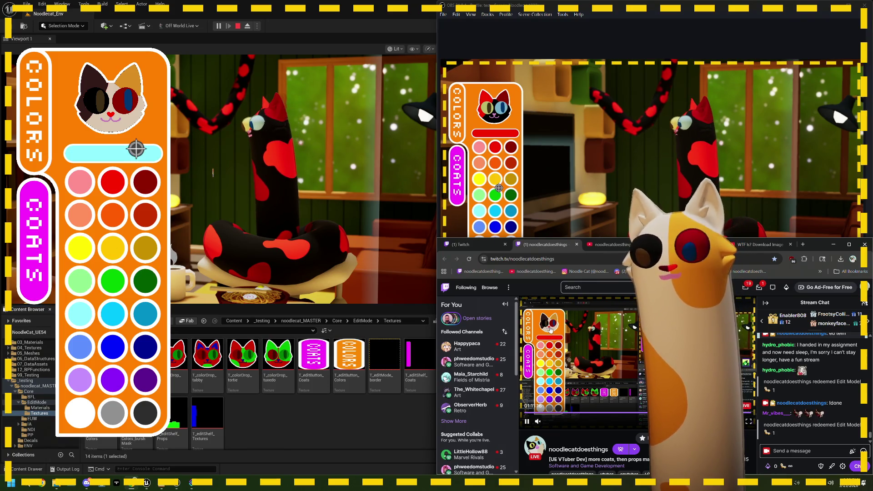
pyautogui.click(125, 122)
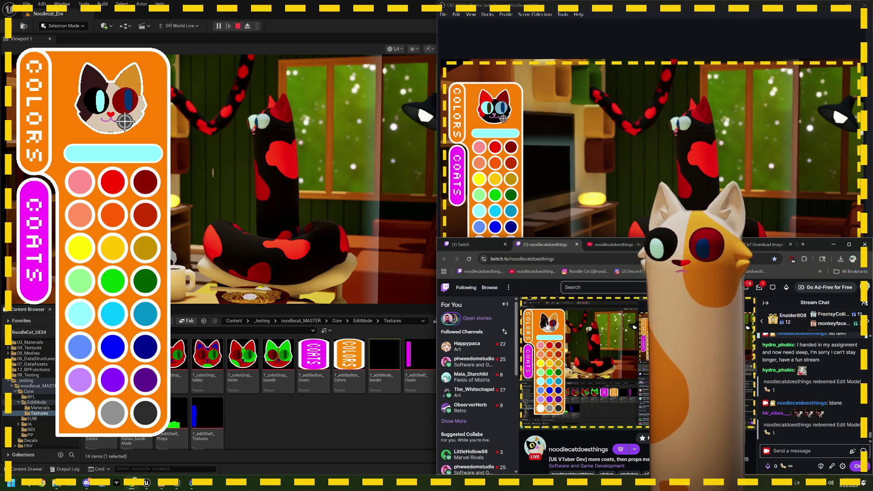
pyautogui.click(142, 290)
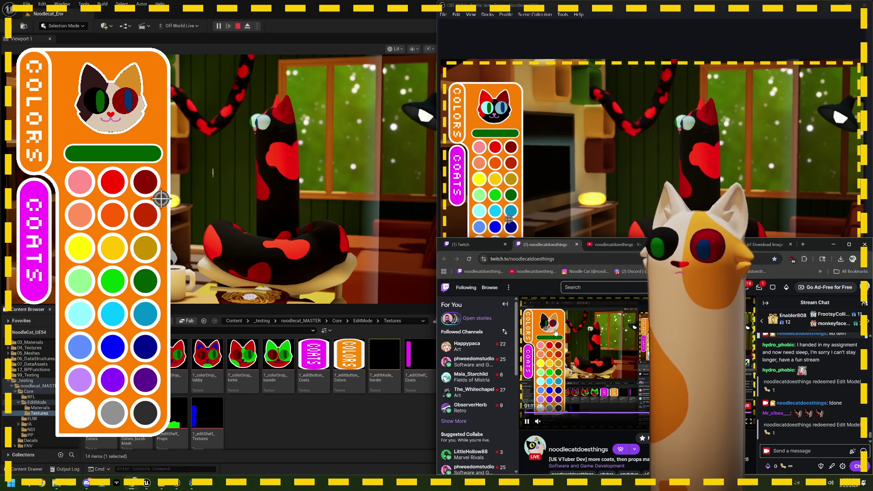
pyautogui.click(144, 137)
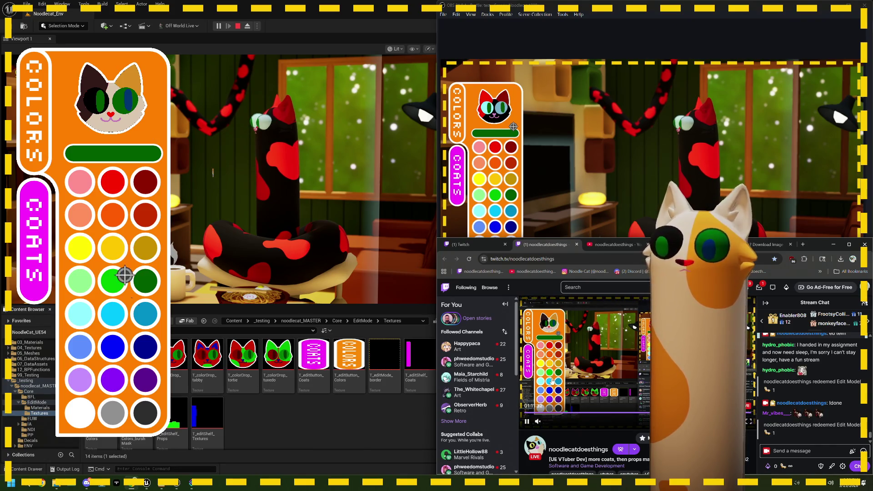
# - Cycle the eyes through yellow and pink, ending with a dark purple right eye, then open Coats
pyautogui.click(127, 306)
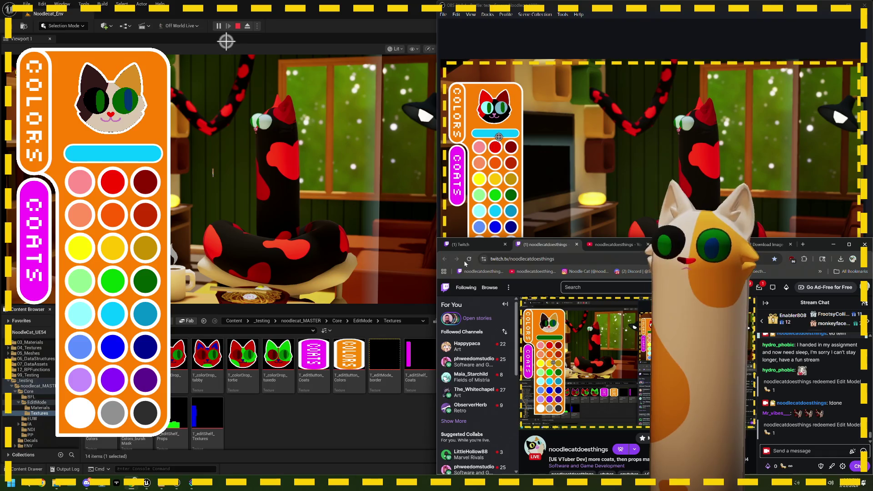
pyautogui.moveTo(435, 264); pyautogui.dragTo(325, 264)
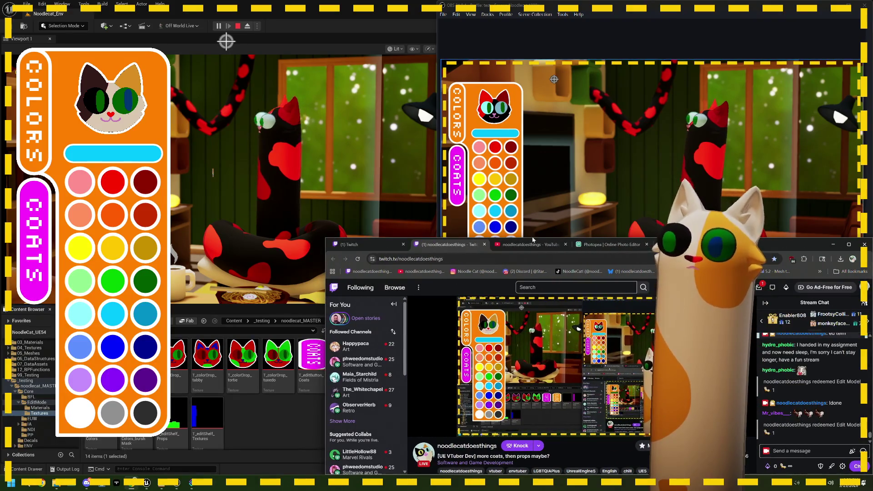
pyautogui.moveTo(534, 240); pyautogui.dragTo(534, 161)
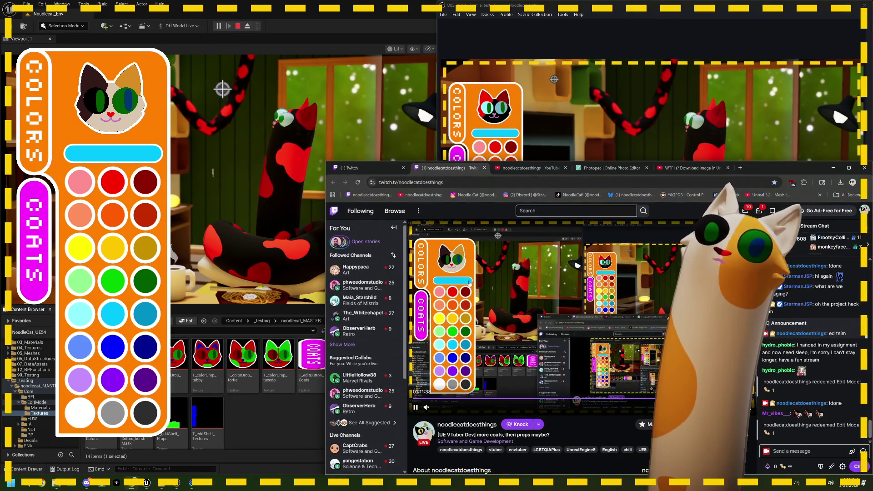
pyautogui.click(112, 240)
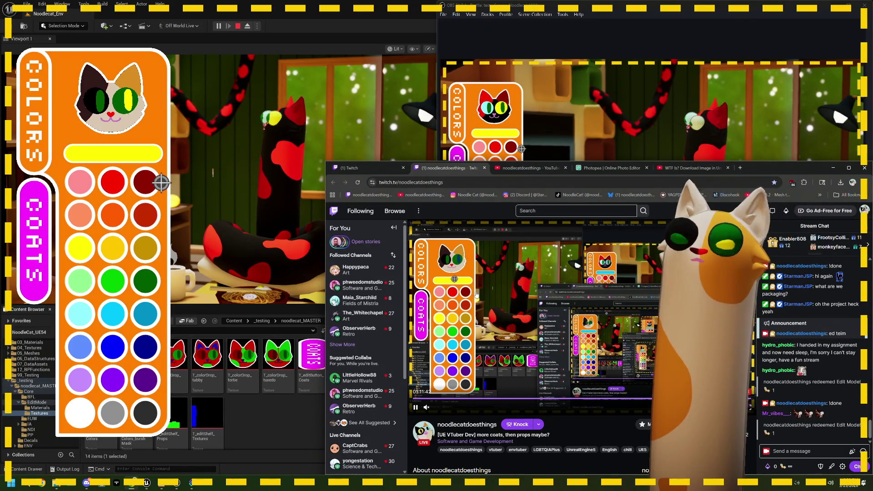
pyautogui.click(114, 267)
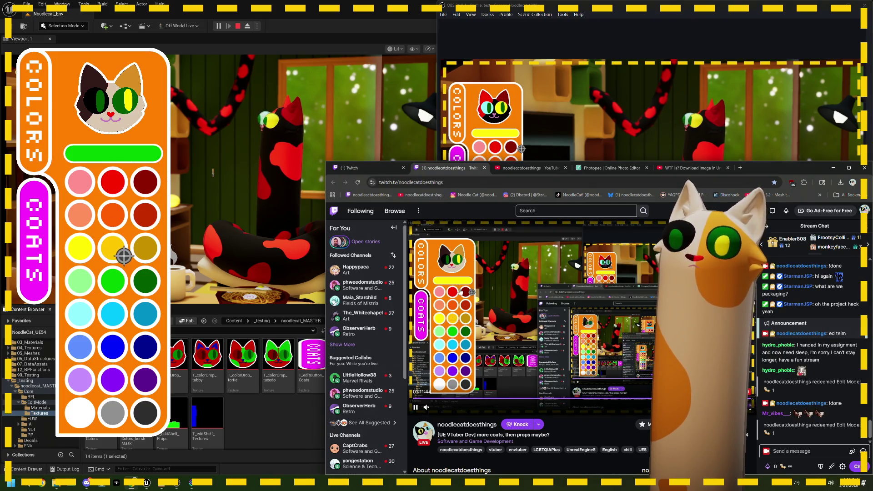
pyautogui.click(90, 192)
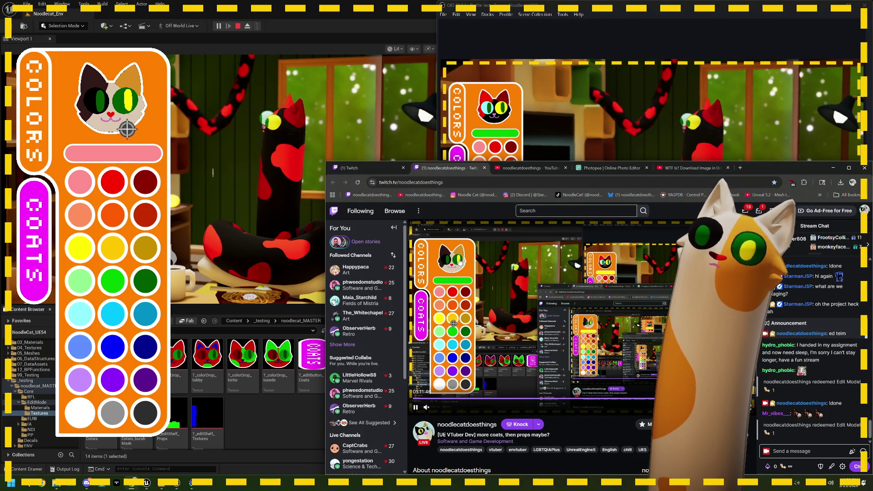
pyautogui.click(127, 130)
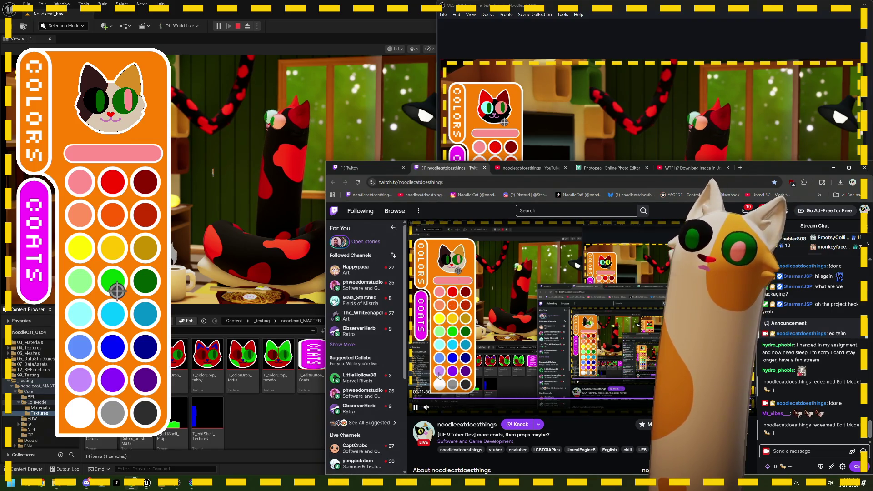
pyautogui.click(154, 380)
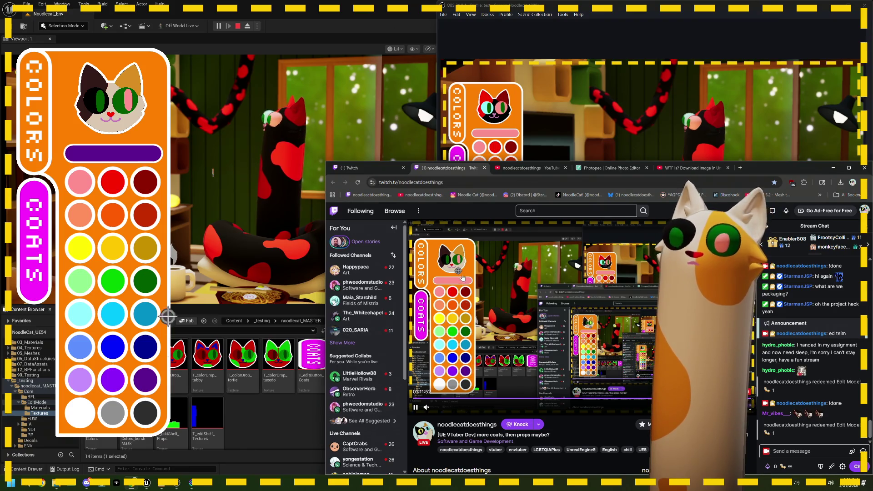
pyautogui.click(140, 123)
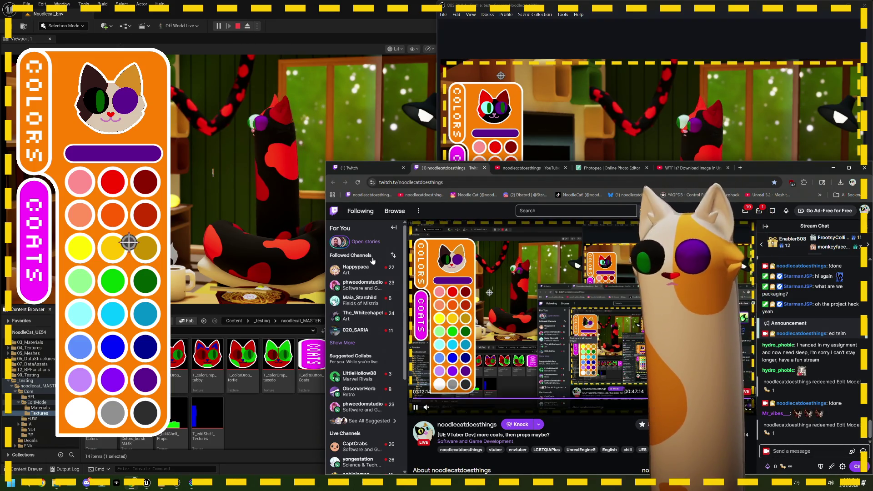
pyautogui.click(35, 110)
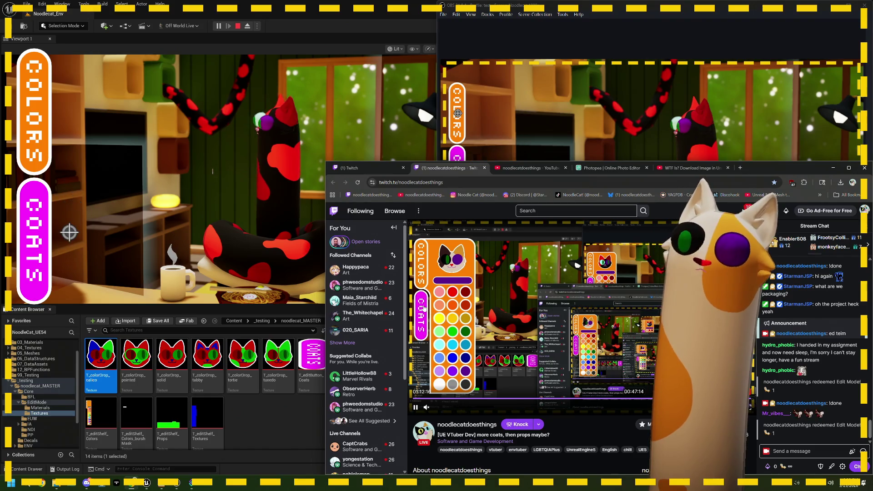
pyautogui.click(34, 241)
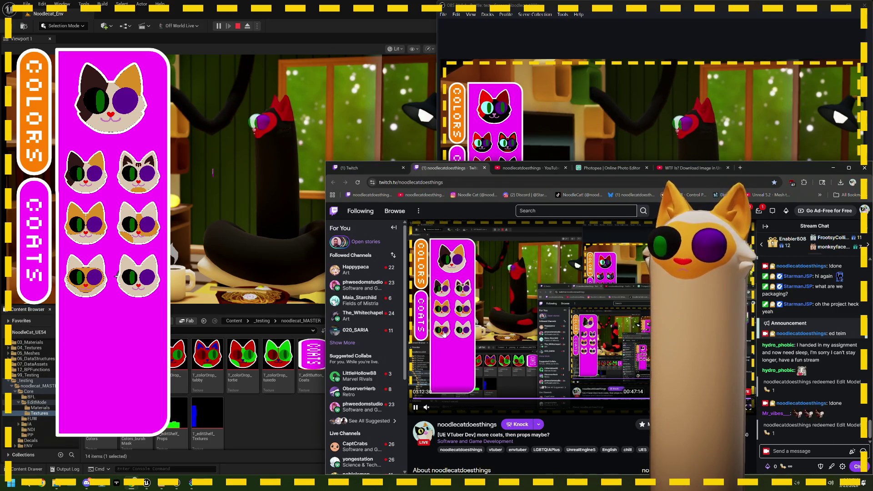
# - Try the calico coat, settle on the white striped coat, then stop the play session
pyautogui.click(139, 175)
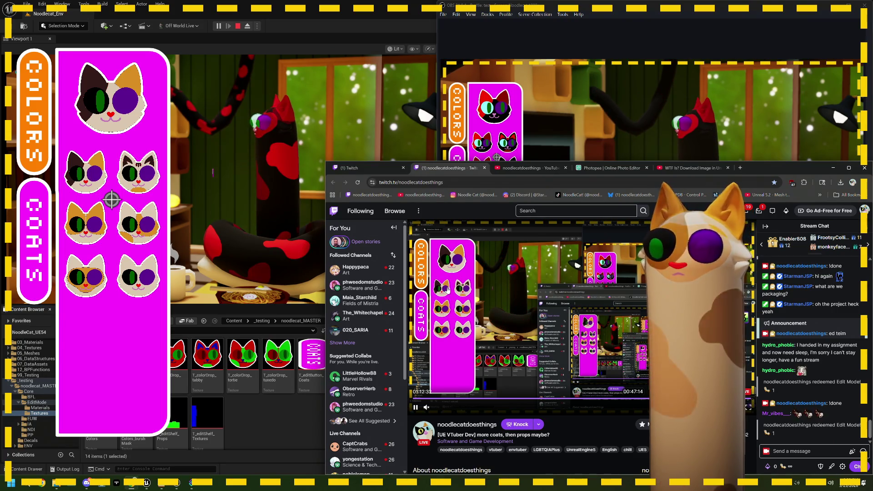
pyautogui.click(154, 186)
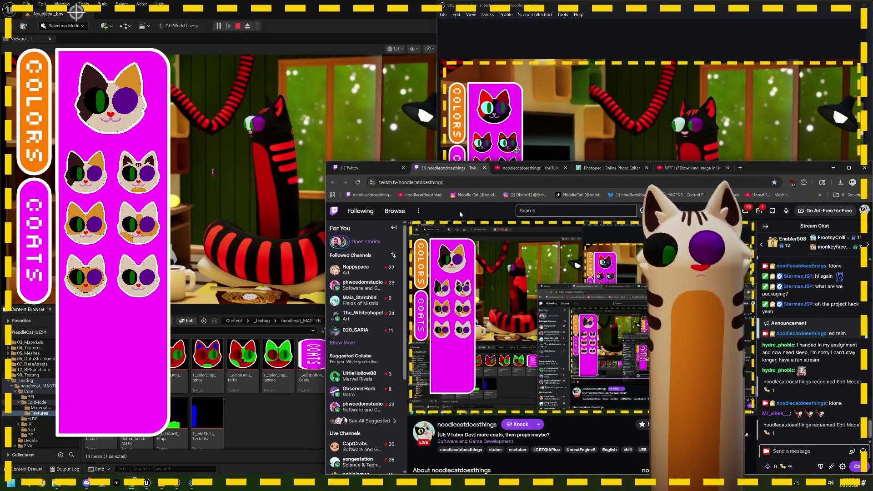
pyautogui.click(238, 26)
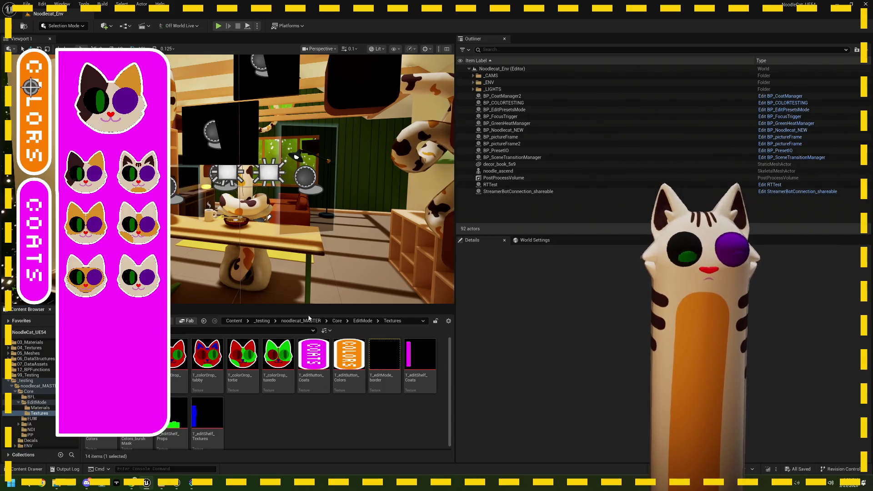
# - Package the project for Windows into the 20260323 build folder
pyautogui.click(288, 26)
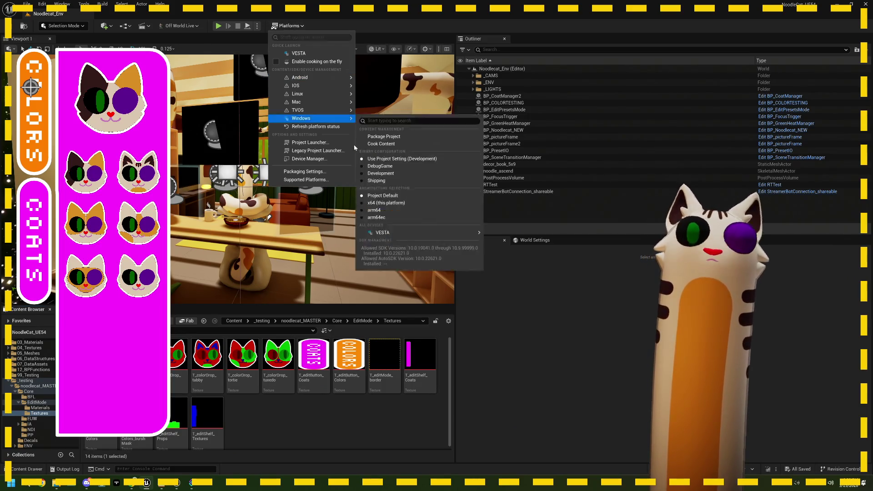
pyautogui.moveTo(335, 121)
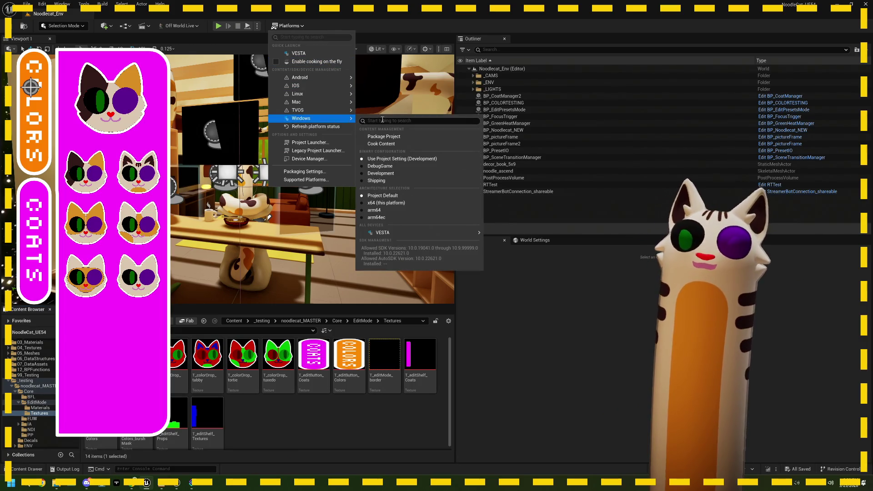
pyautogui.click(384, 136)
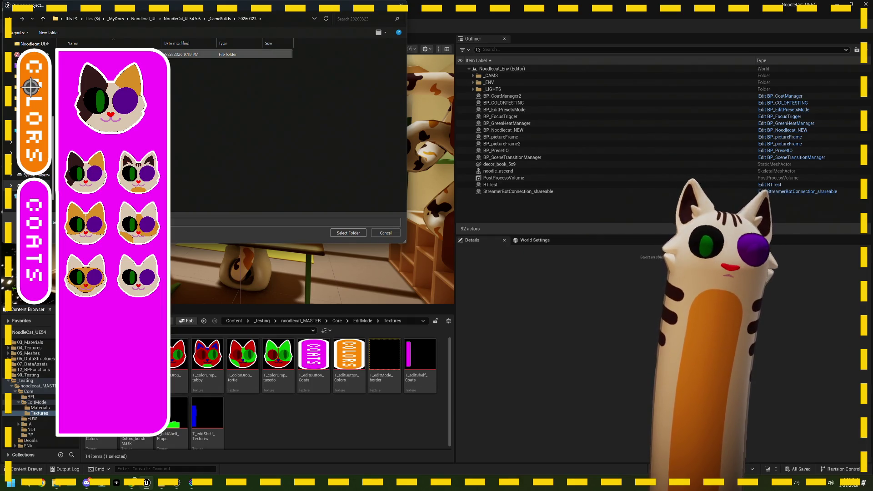
pyautogui.doubleClick(182, 54)
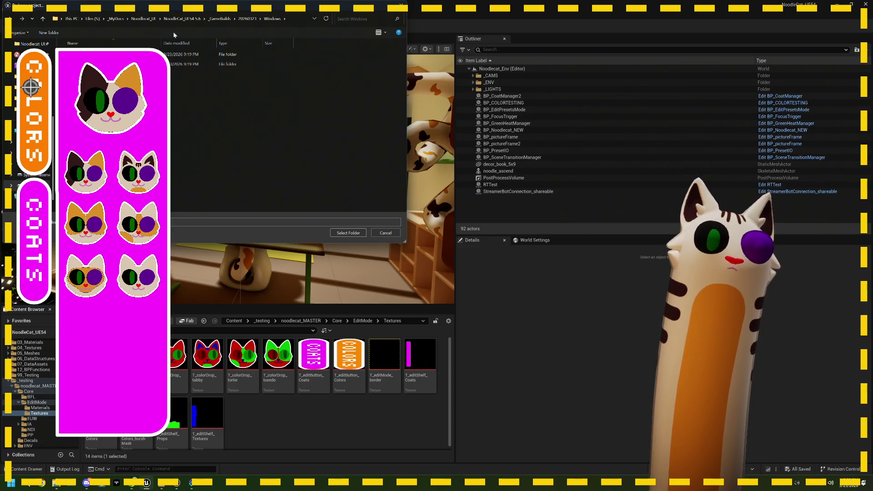
pyautogui.click(243, 20)
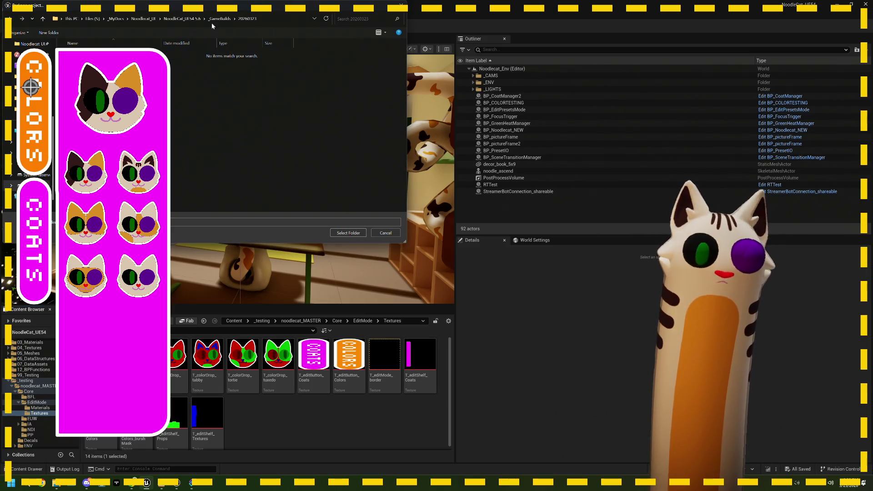
pyautogui.click(352, 233)
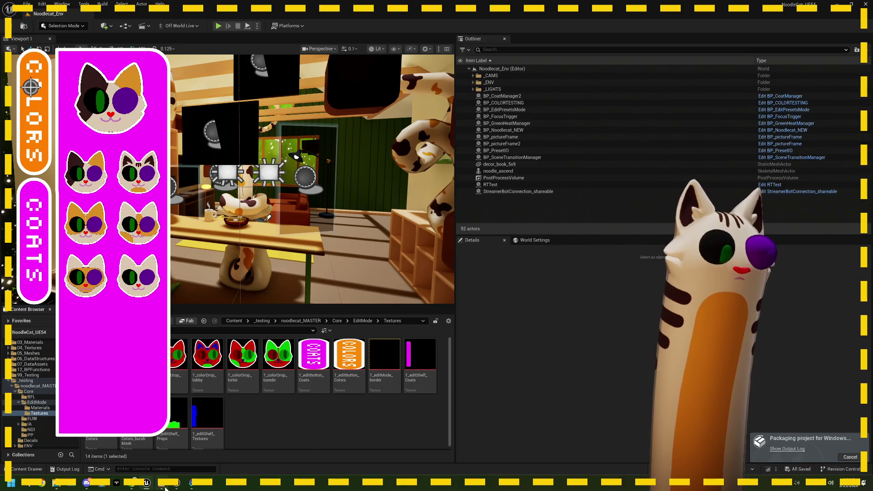
# - Post '!done' in the Twitch chat and return to the Unreal editor
pyautogui.click(132, 484)
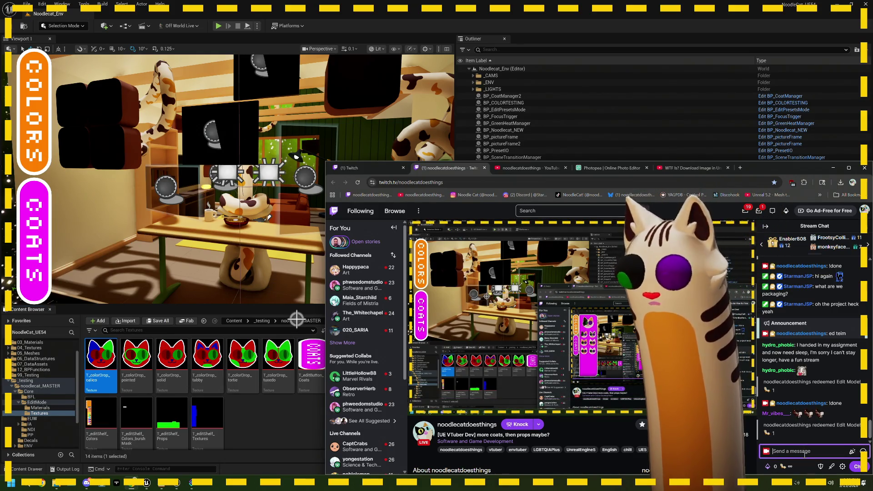
pyautogui.write('(done')
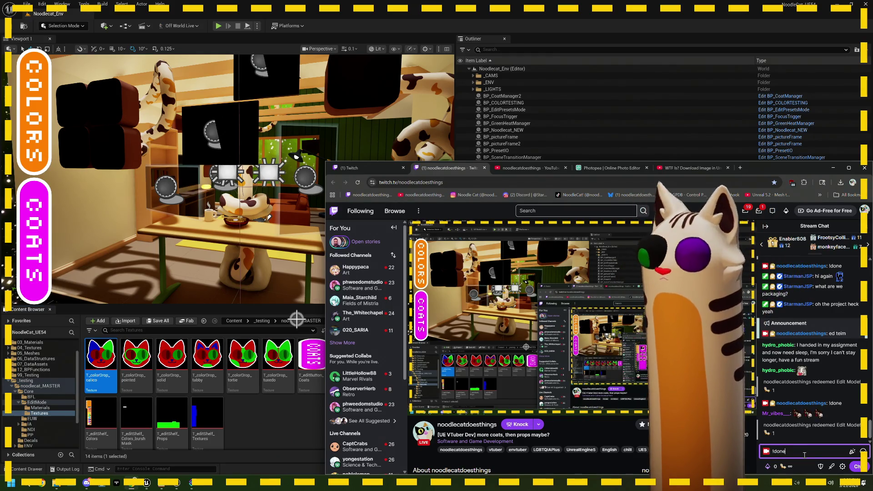
pyautogui.click(858, 466)
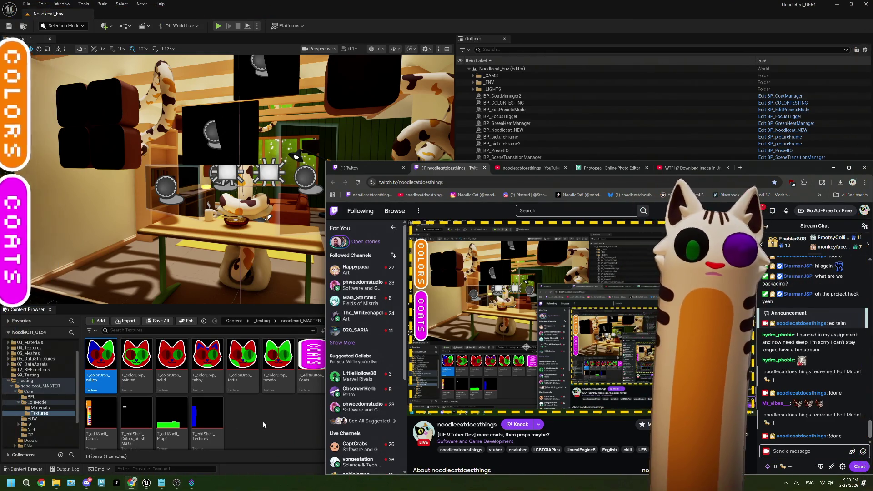
pyautogui.click(267, 423)
pyautogui.click(267, 423)
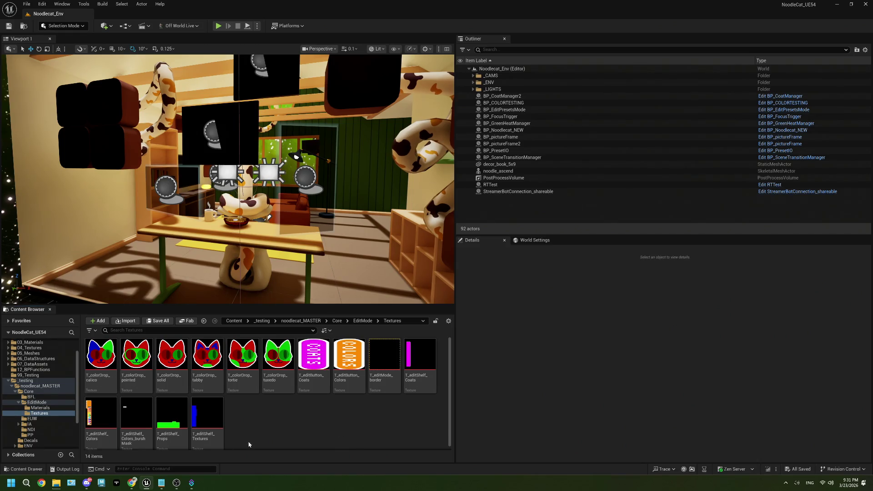
# - Bring the ThePlan.txt notes to the front
pyautogui.click(162, 484)
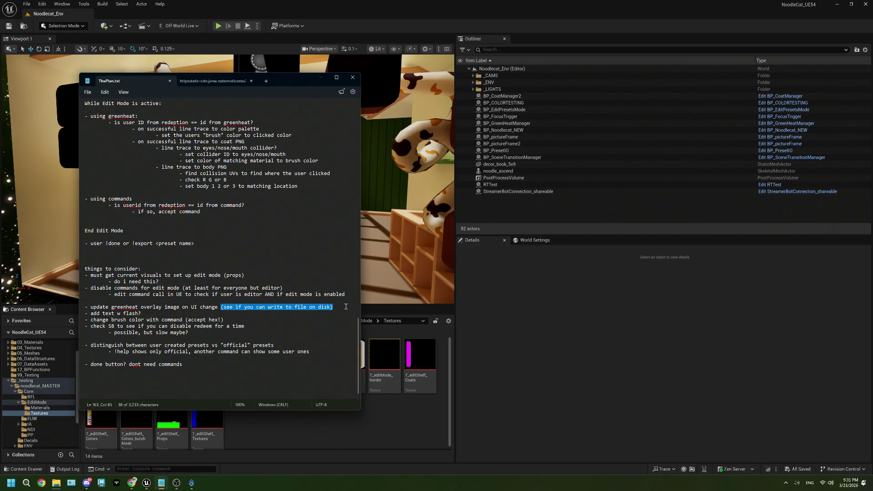
# - Select the write-to-disk note, then bring up the WTF Is? Download Image video tab
pyautogui.moveTo(333, 307); pyautogui.dragTo(221, 307)
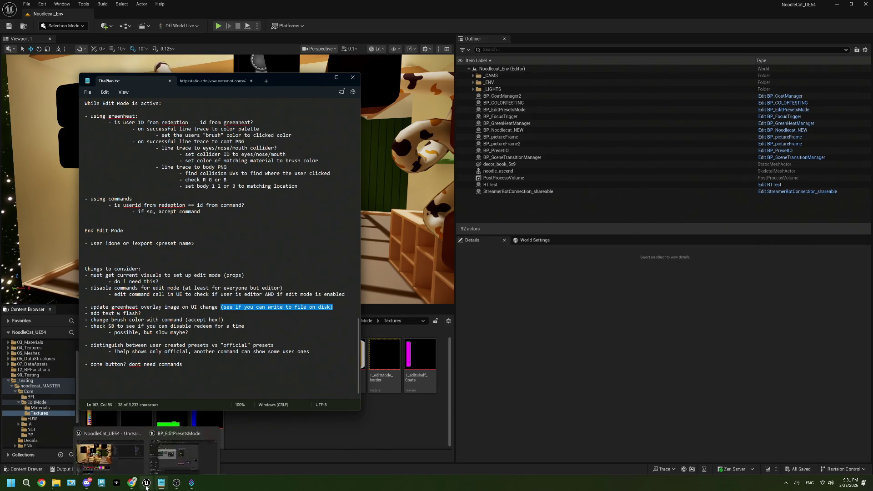
pyautogui.click(131, 483)
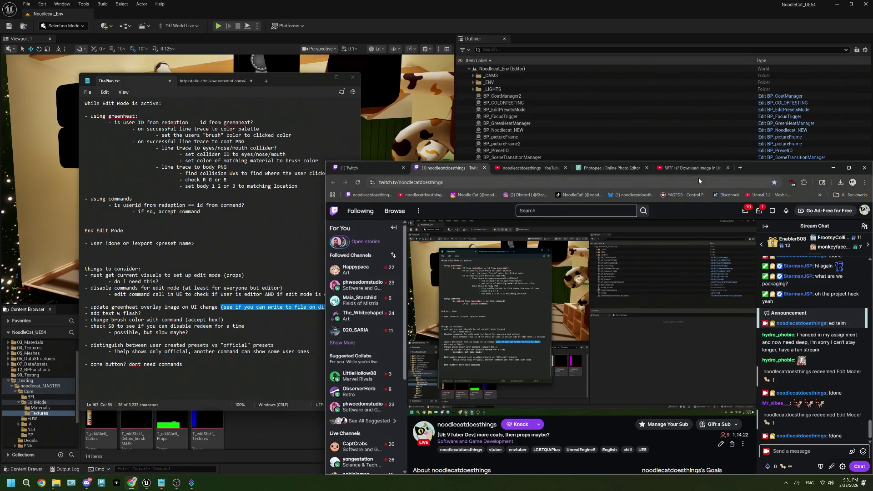
pyautogui.click(691, 167)
pyautogui.moveTo(761, 168)
pyautogui.mouseDown()
pyautogui.moveTo(436, 23)
pyautogui.moveTo(492, 17)
pyautogui.mouseUp()
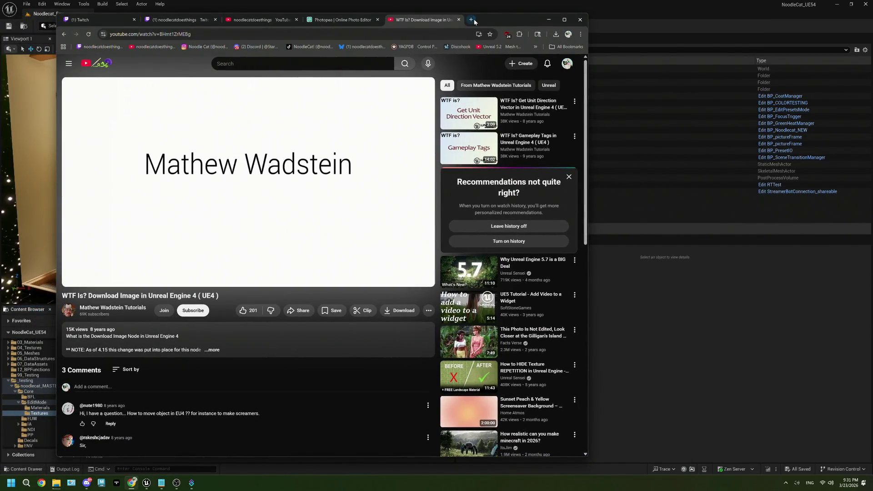
# - Search Google for 'ue5 upload image' in a new browser tab
pyautogui.click(471, 19)
pyautogui.write('ue5 upload imag')
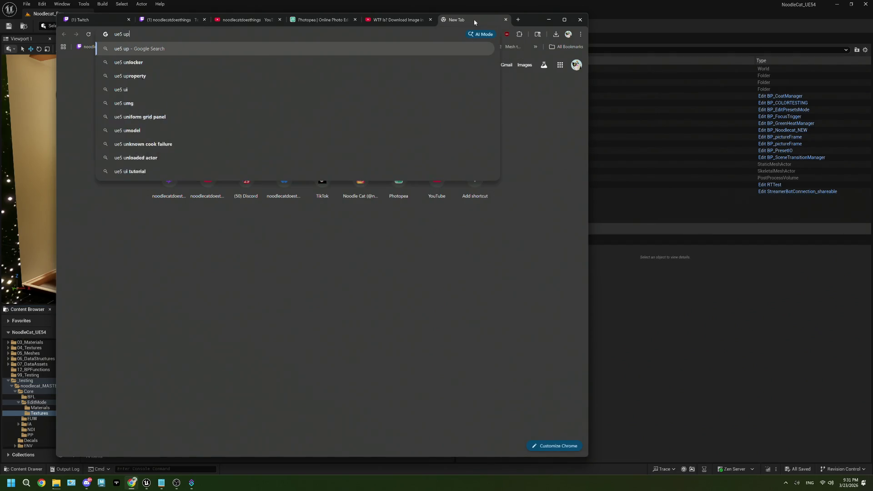
pyautogui.write('e')
pyautogui.press('Return')
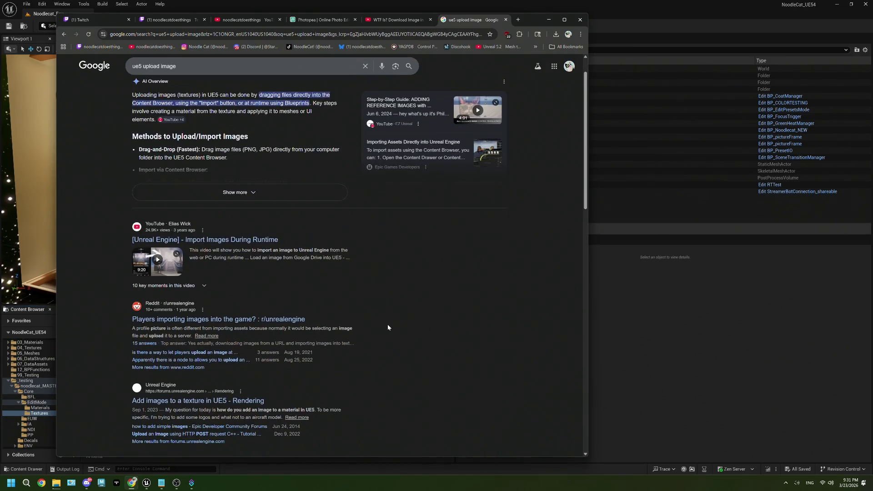
# - Open the VaREST plugin upload-image video result in its own tab and switch to it
pyautogui.scroll(-3, 388, 327)
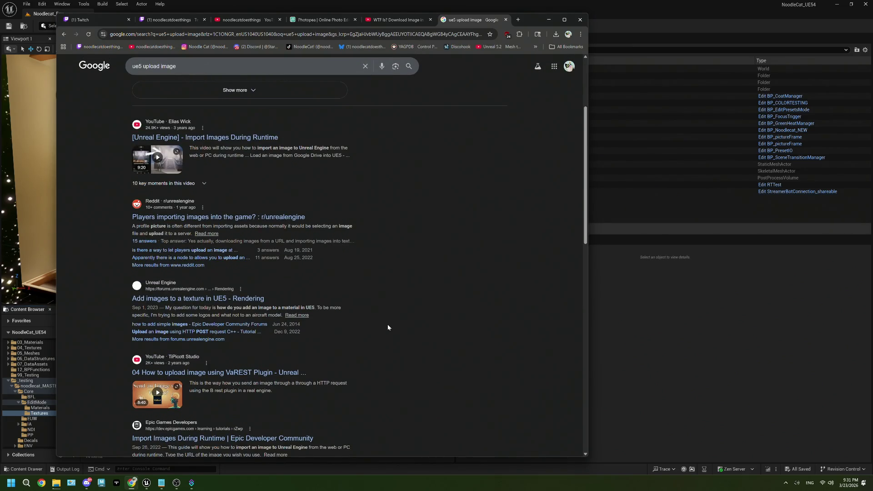
pyautogui.scroll(-1, 388, 327)
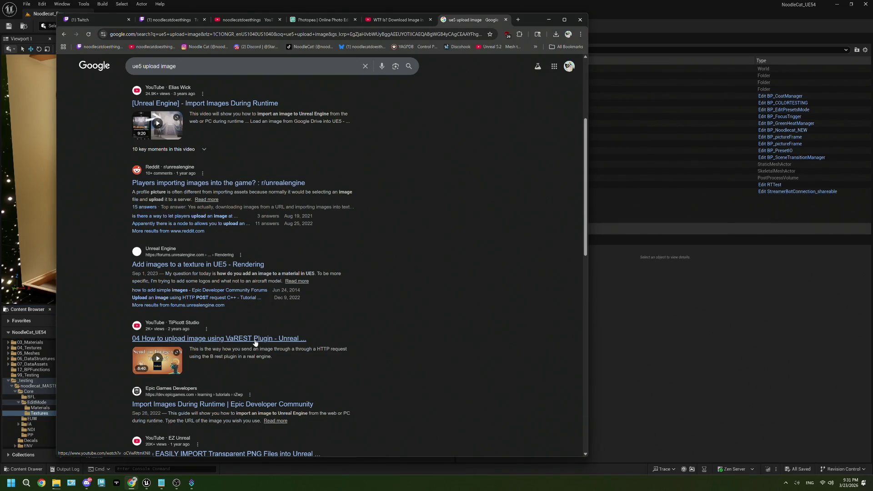
pyautogui.middleClick(255, 343)
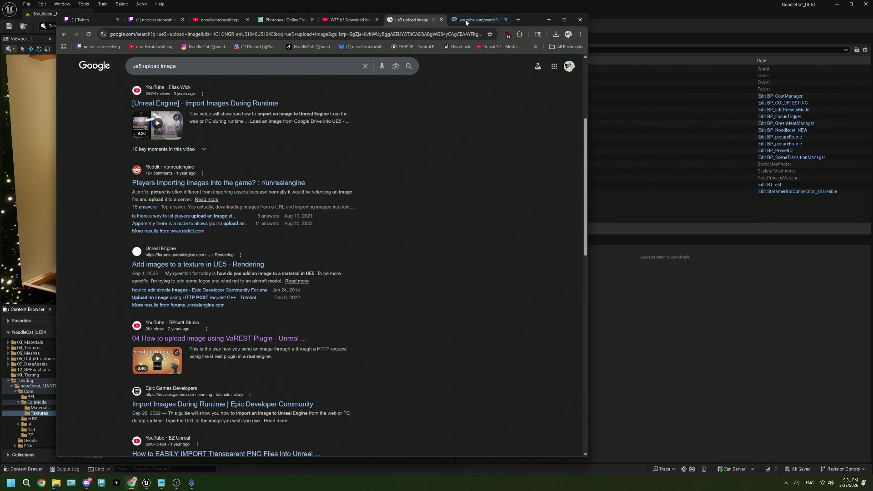
pyautogui.hotkey('ctrl', 'Tab')
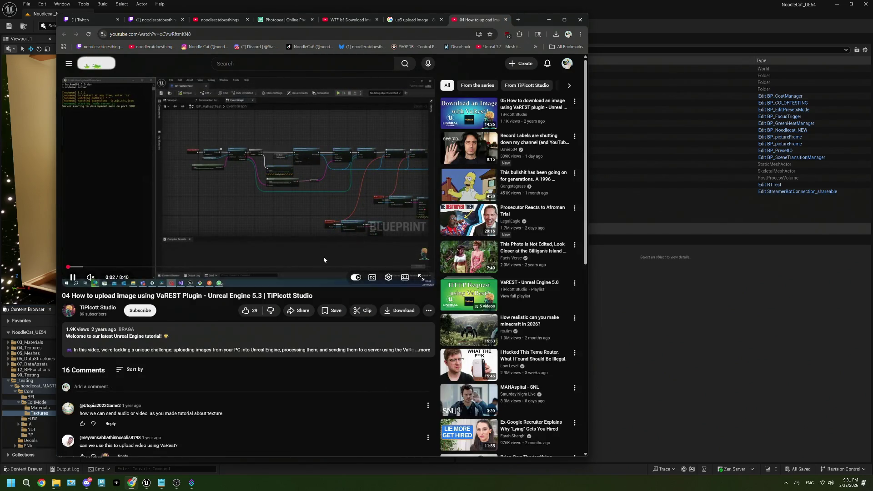
# - Pause the VaREST upload tutorial, move the browser window left, and enlarge the player
pyautogui.click(318, 231)
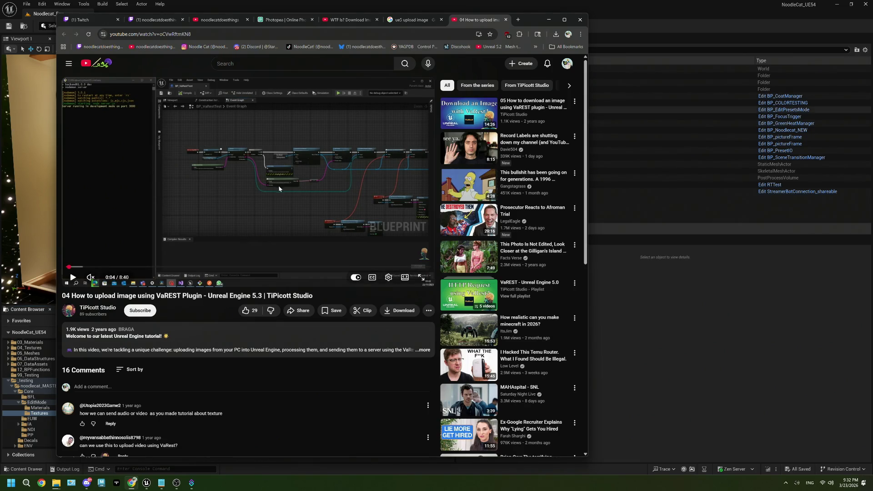
pyautogui.moveTo(527, 26); pyautogui.dragTo(484, 18)
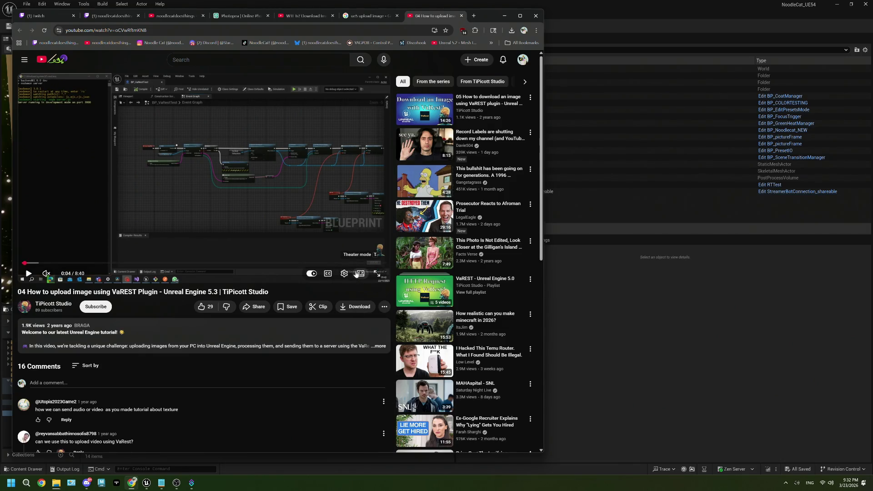
pyautogui.click(359, 275)
# - Play the tutorial and switch the video to a different playback quality
pyautogui.click(311, 247)
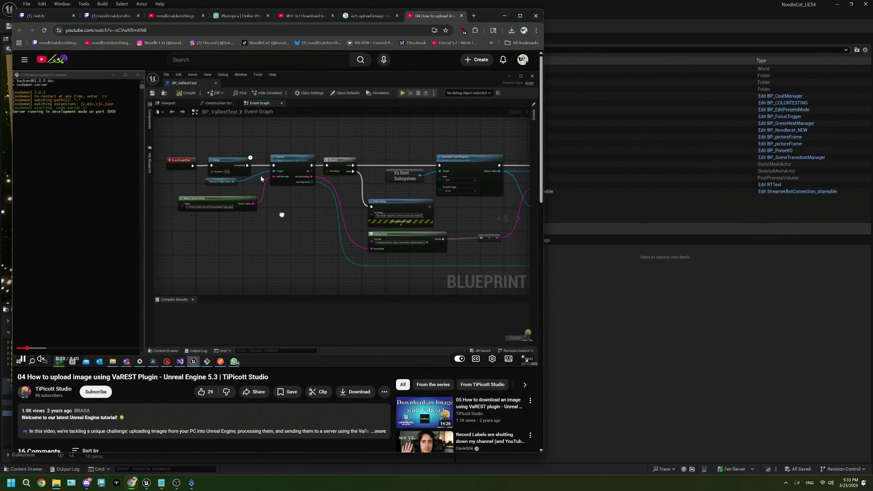
pyautogui.click(271, 190)
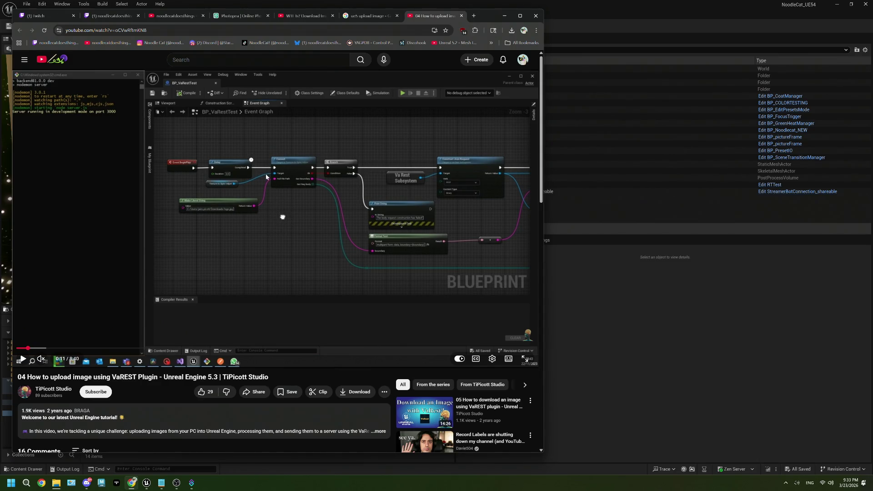
pyautogui.click(284, 190)
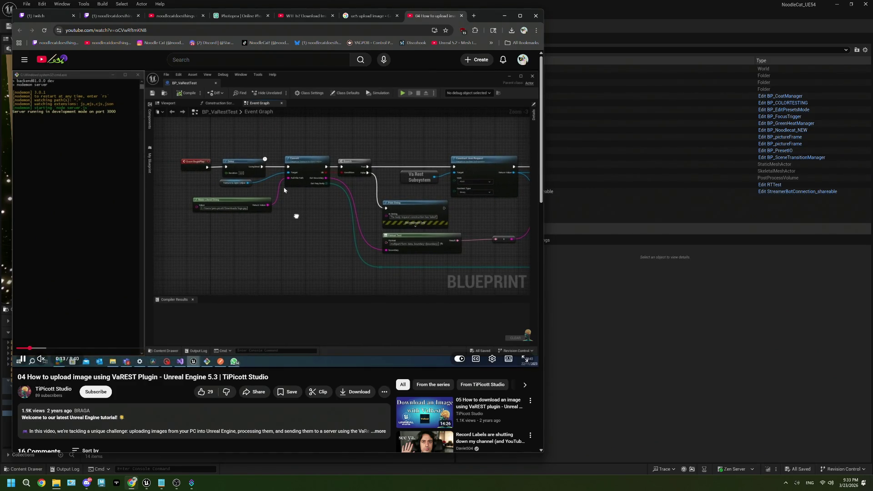
pyautogui.click(402, 319)
pyautogui.click(493, 360)
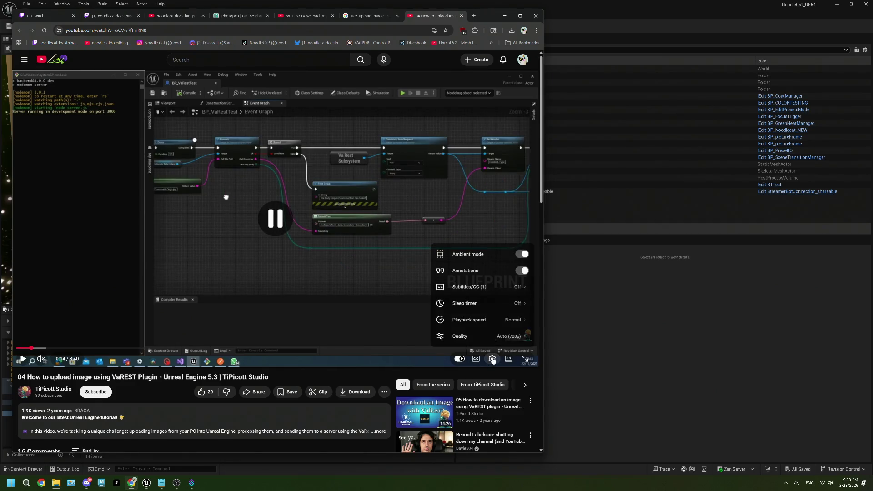
pyautogui.click(503, 336)
pyautogui.click(466, 267)
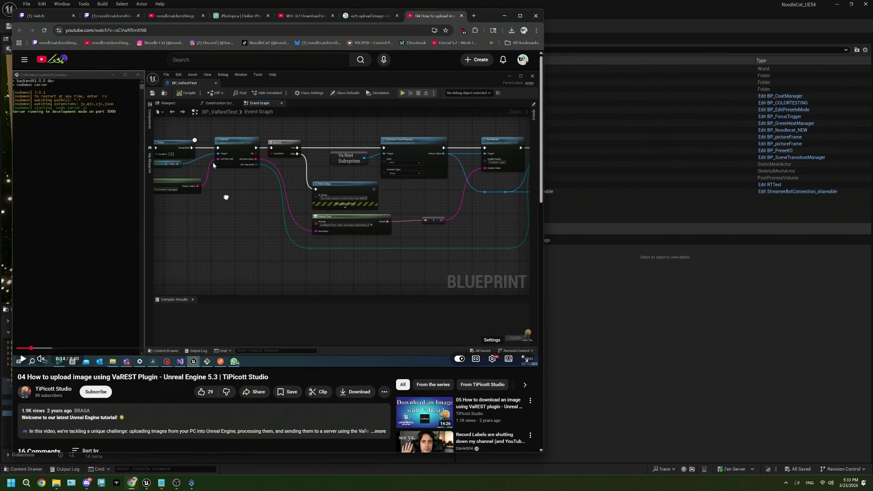
pyautogui.click(344, 228)
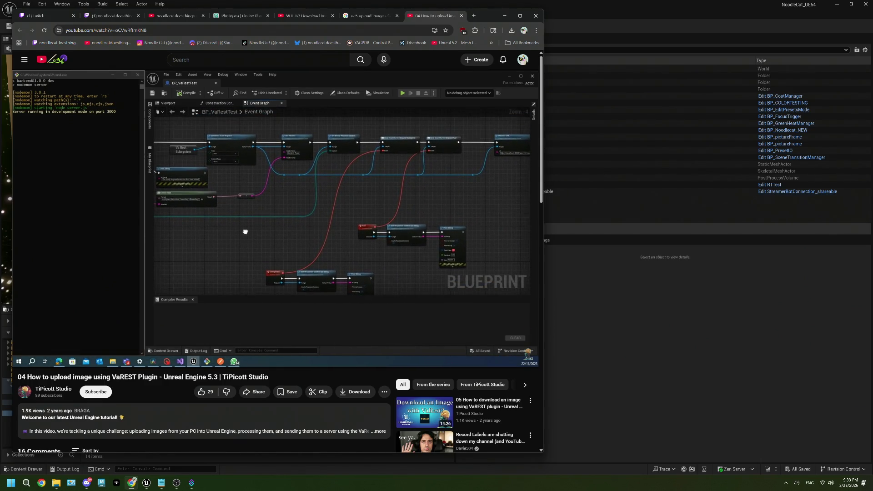
# - Skip the tutorial ahead to about 1:31, then return to the Unreal Engine editor
pyautogui.press('space')
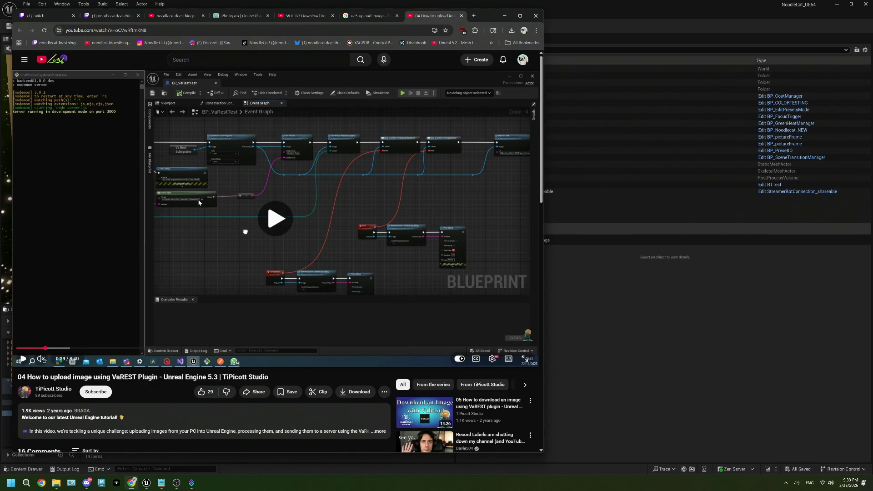
pyautogui.press('space')
pyautogui.press('Right')
pyautogui.press('Right')
pyautogui.press('Right')
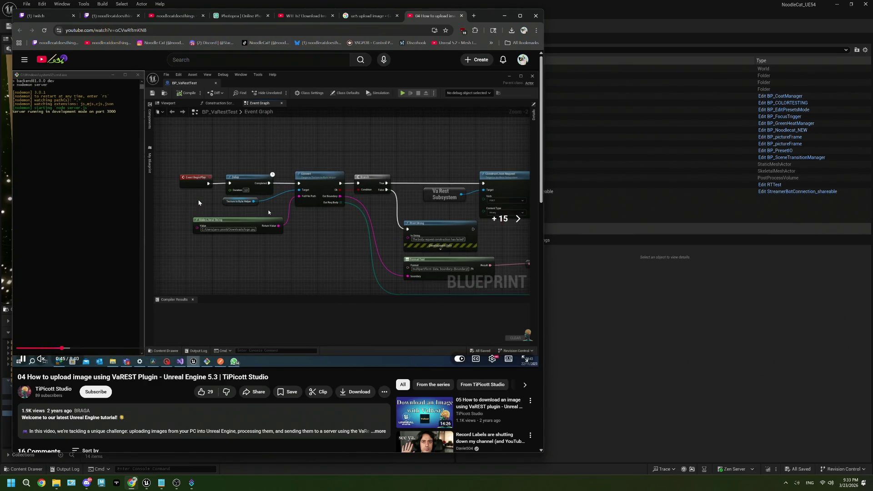
pyautogui.press('Right')
pyautogui.press('Right')
pyautogui.press('Right')
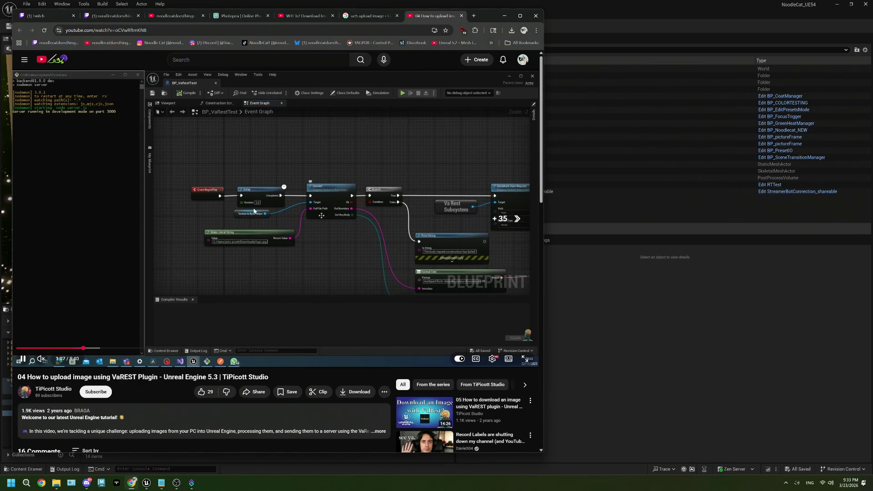
pyautogui.press('Right')
pyautogui.press('Right')
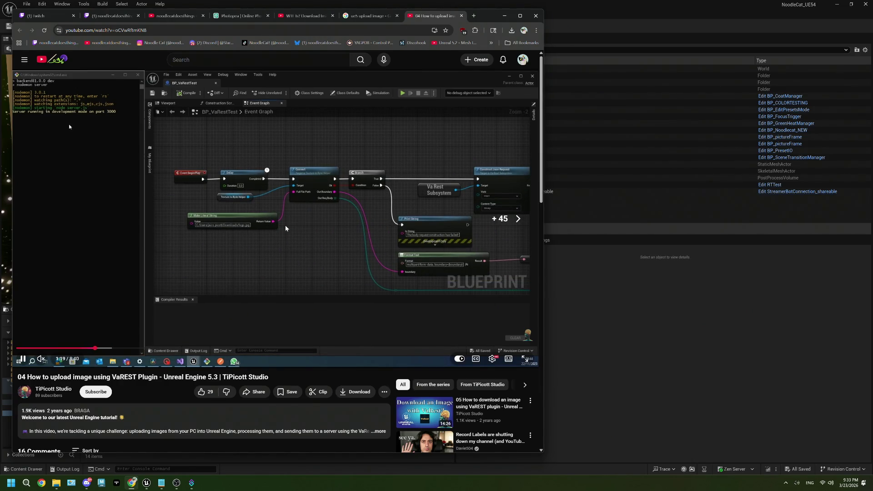
pyautogui.press('Right')
pyautogui.press('Right')
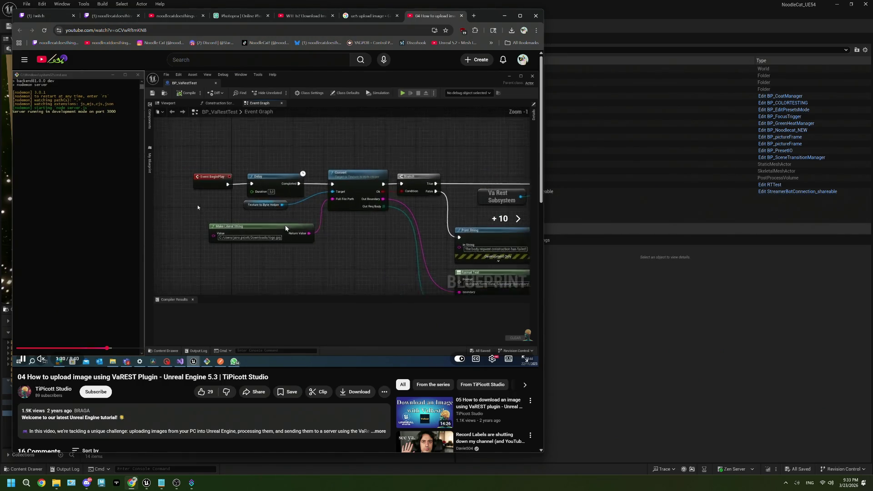
pyautogui.press('space')
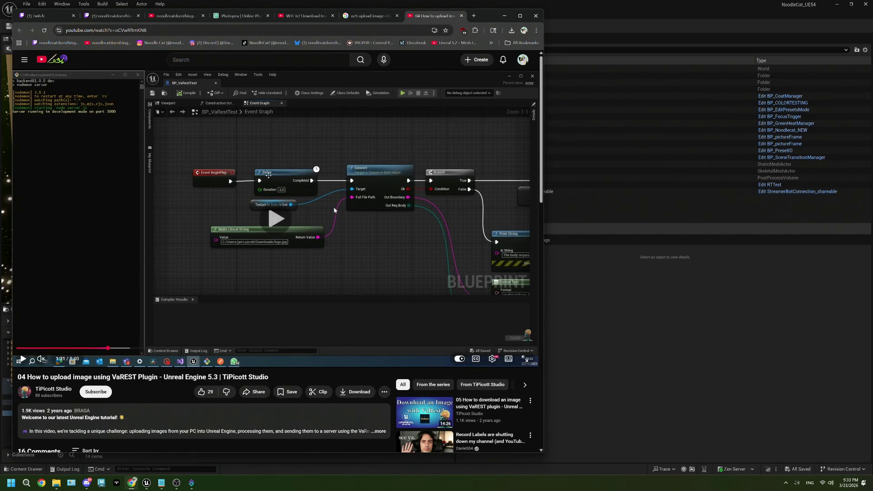
pyautogui.press('space')
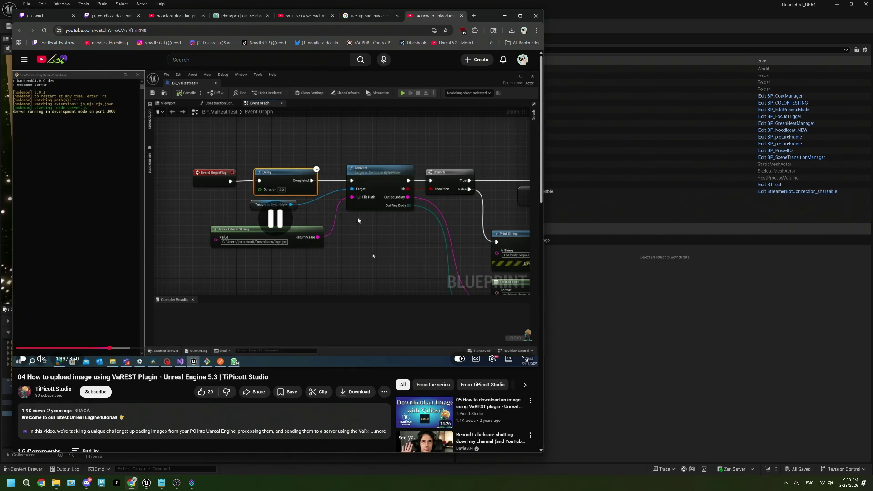
pyautogui.click(621, 317)
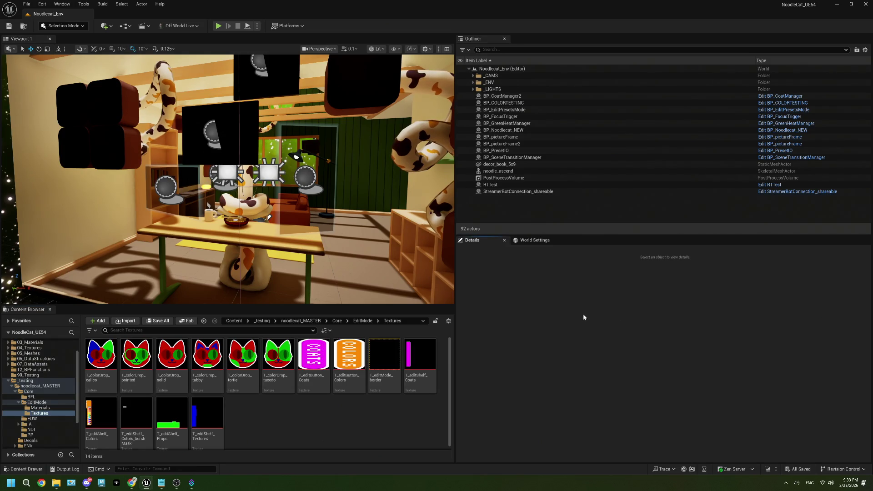
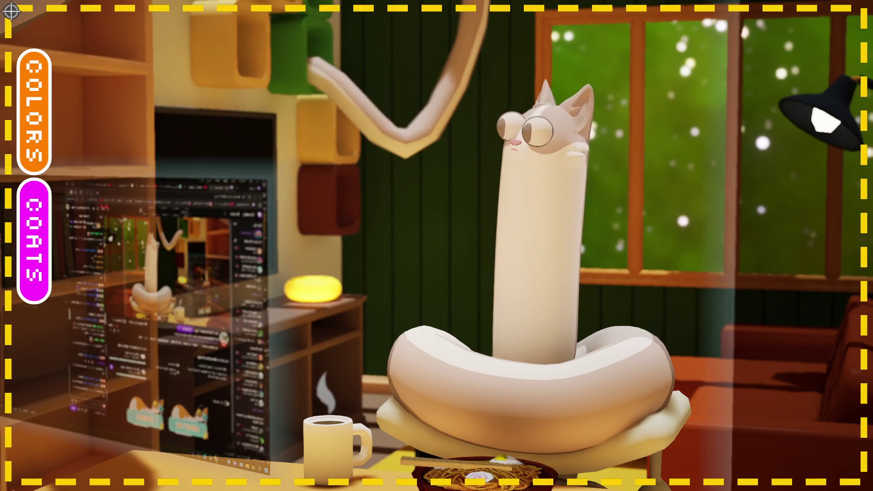
# - Switch the plain cream cat to the calico coat through the COATS and COLORS panels
pyautogui.click(47, 201)
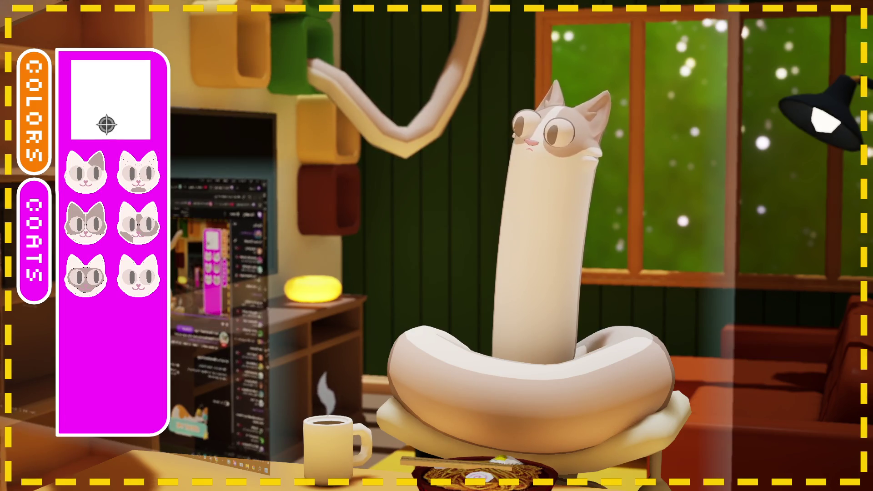
pyautogui.click(53, 233)
pyautogui.click(44, 169)
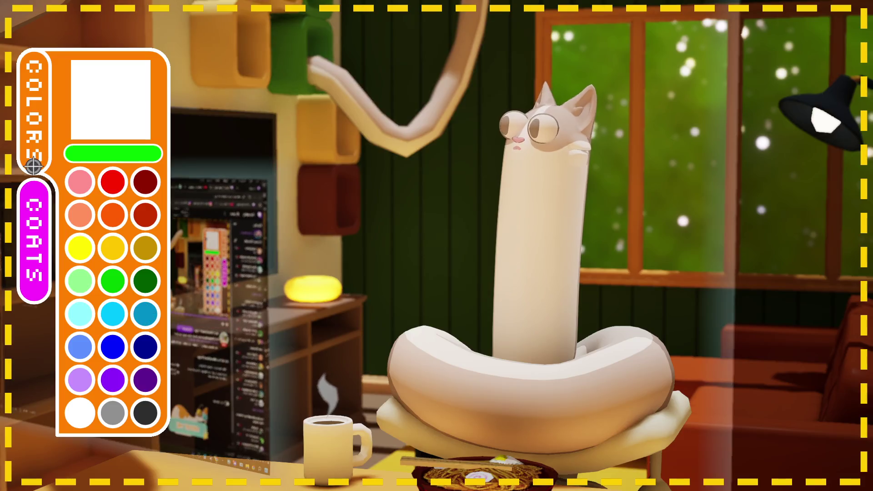
pyautogui.click(31, 134)
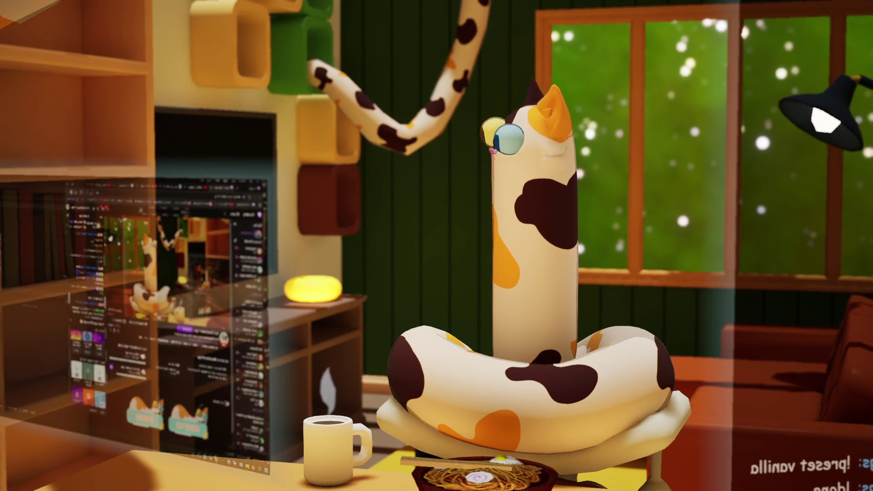
# - Pick the dark-red swatch and paint the calico cat's cream body areas dark red
pyautogui.moveTo(300, 397)
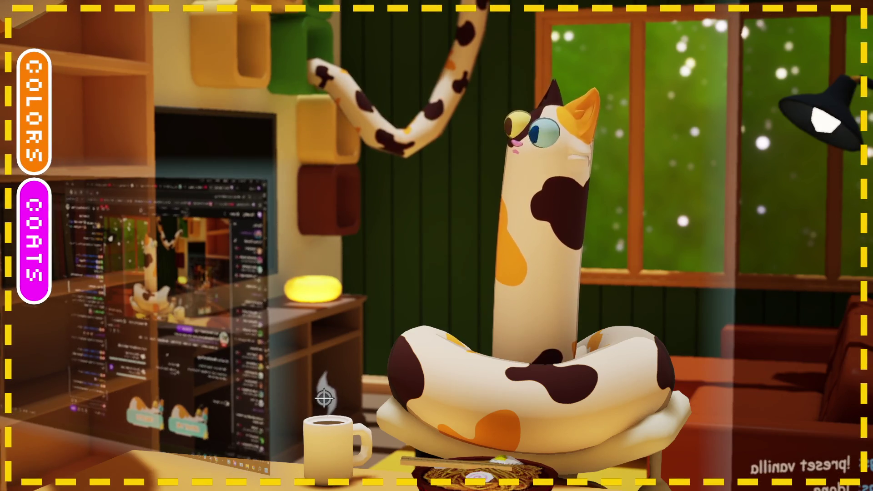
pyautogui.click(36, 154)
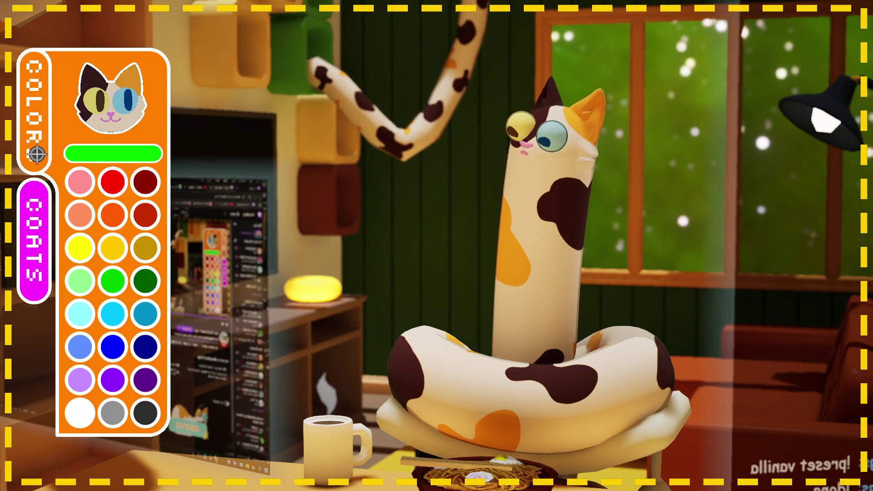
pyautogui.click(36, 155)
pyautogui.click(60, 192)
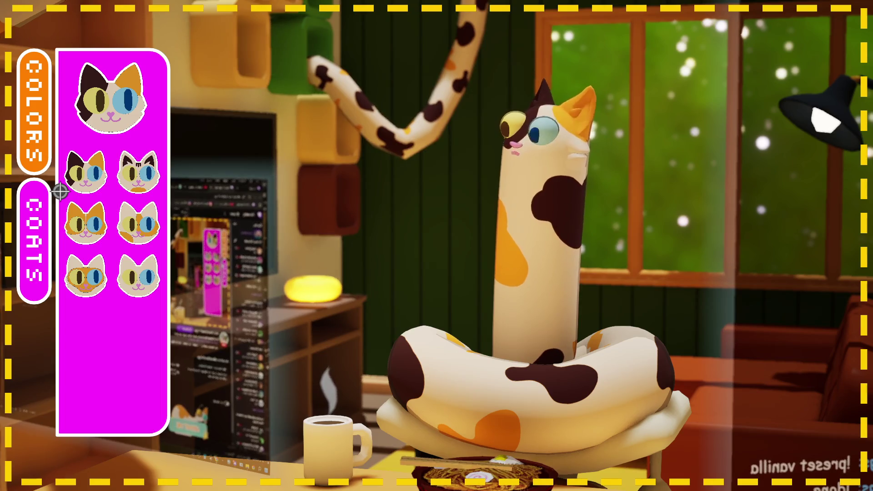
pyautogui.click(60, 192)
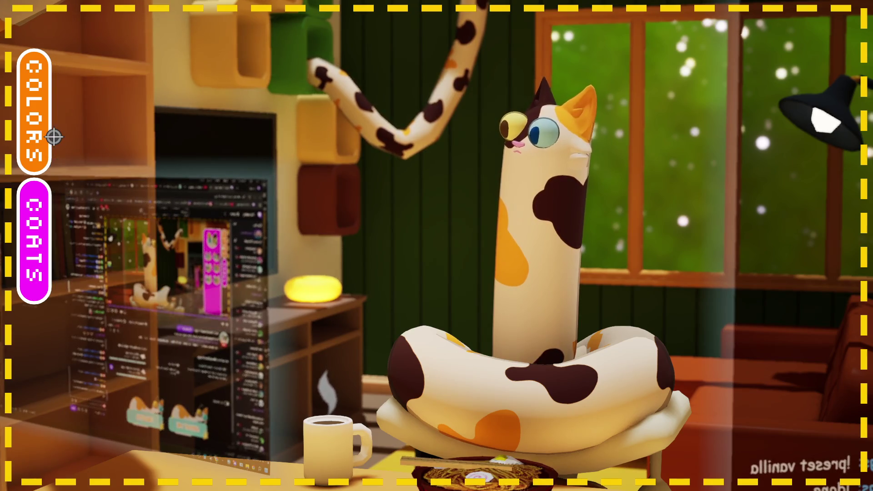
pyautogui.click(54, 136)
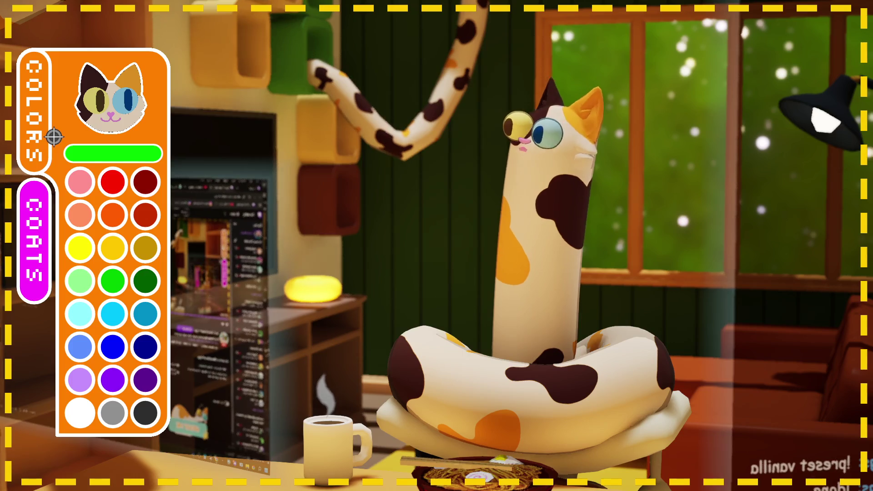
pyautogui.click(120, 193)
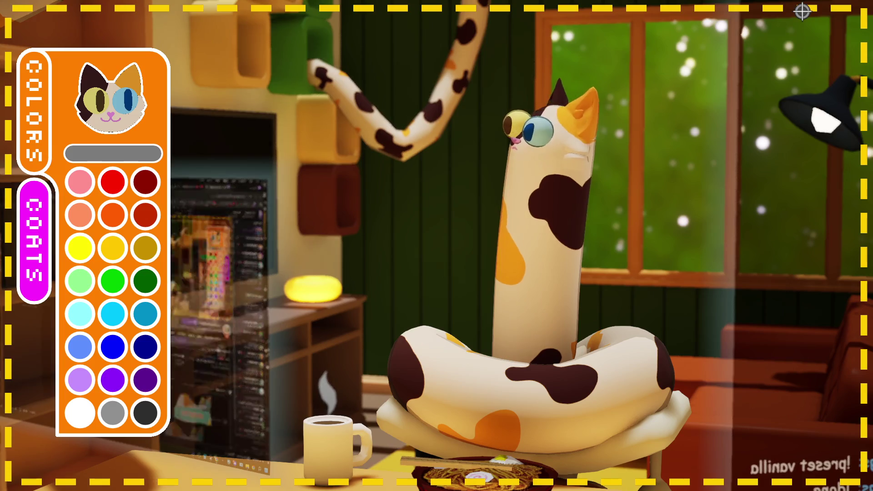
pyautogui.click(156, 202)
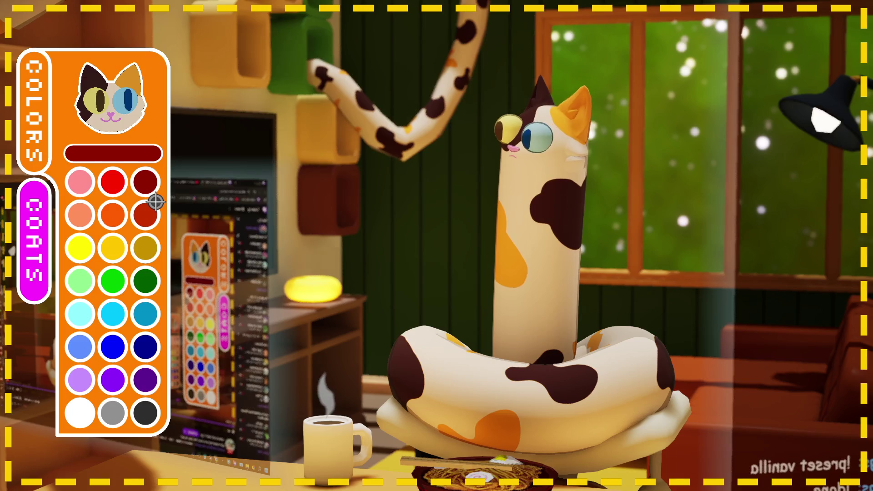
pyautogui.click(140, 140)
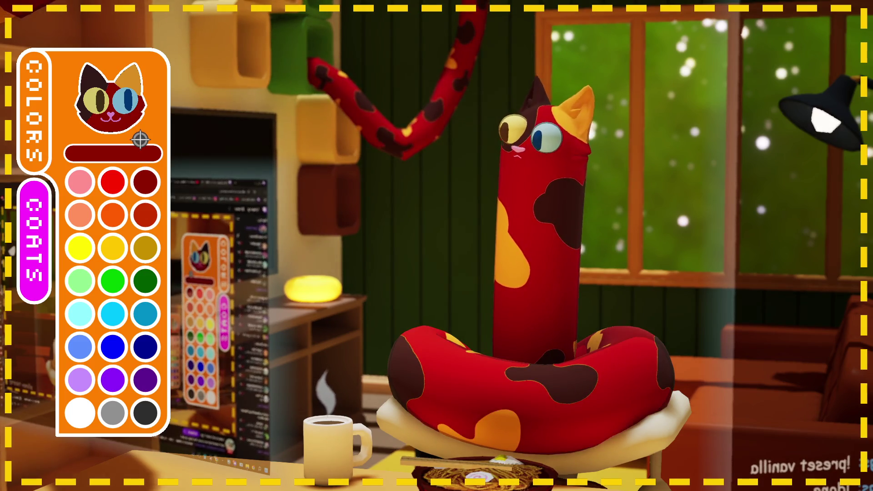
# - Paint the cat's dark patches yellow, orange spots teal, and eyes dark green and blue
pyautogui.click(110, 261)
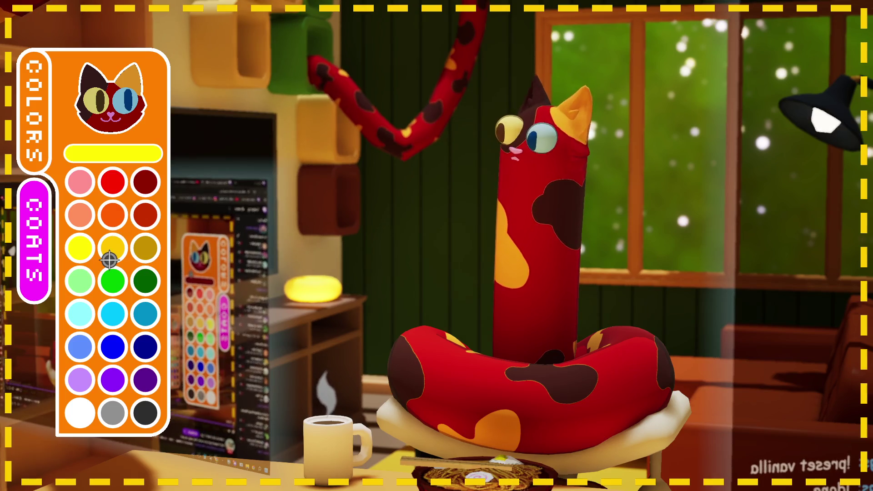
pyautogui.click(103, 91)
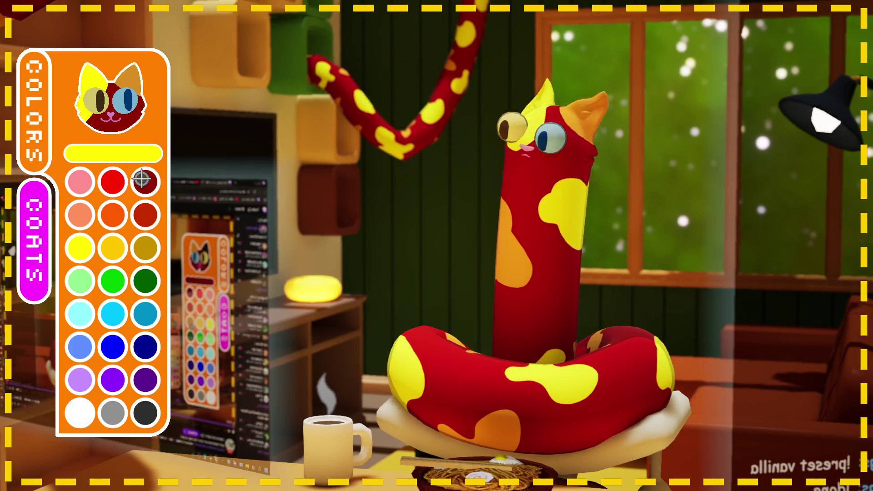
pyautogui.click(147, 312)
pyautogui.click(131, 82)
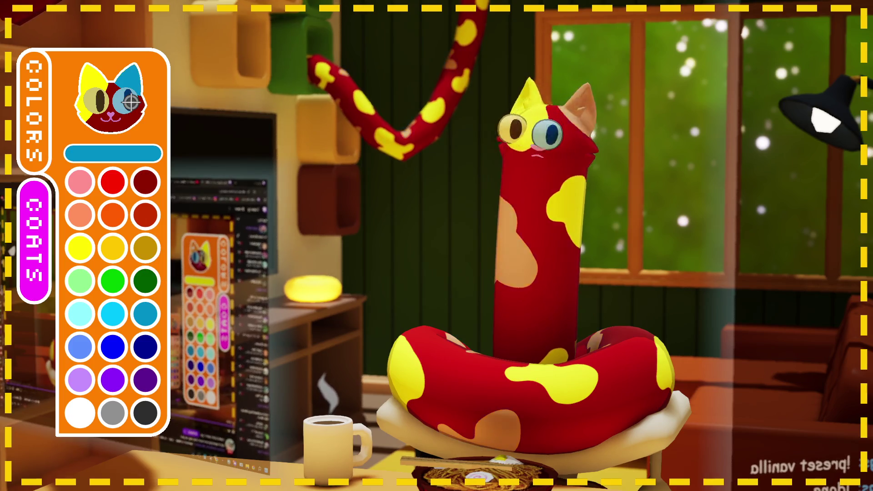
pyautogui.click(145, 281)
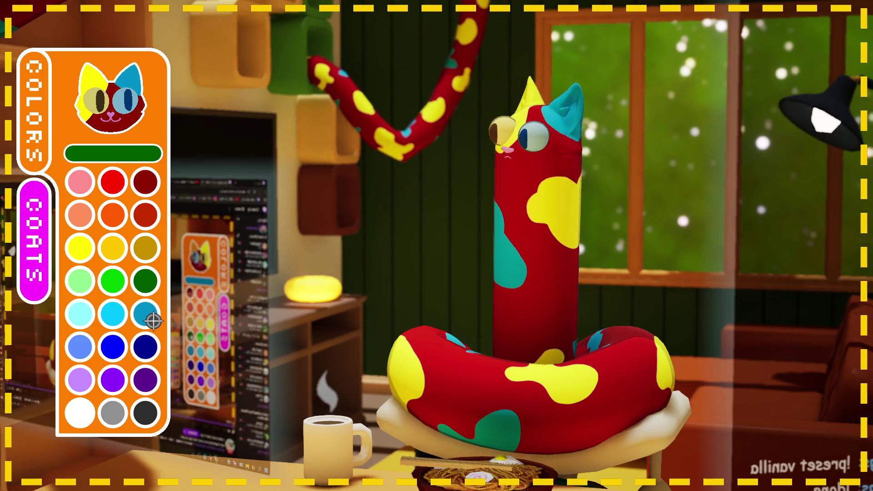
pyautogui.click(96, 100)
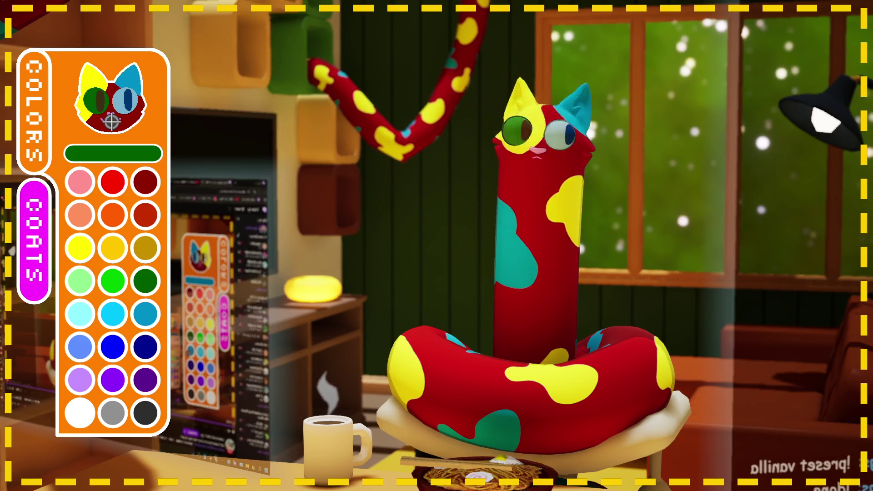
pyautogui.click(154, 371)
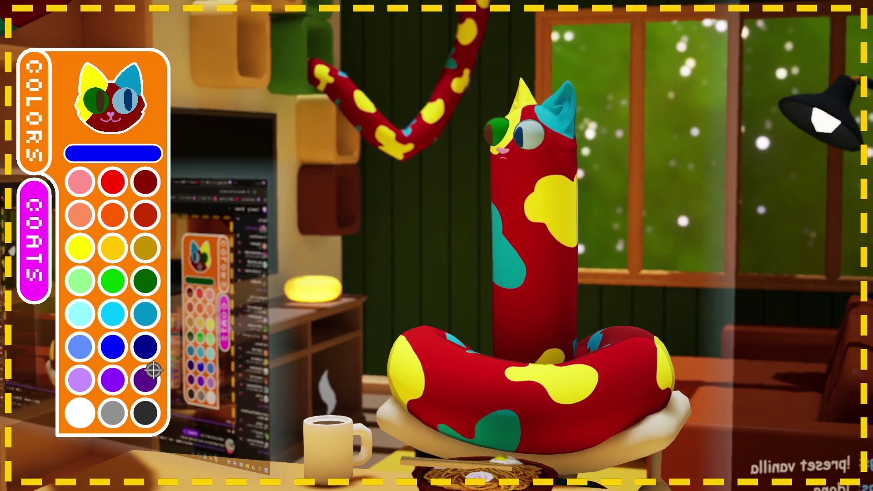
pyautogui.click(108, 110)
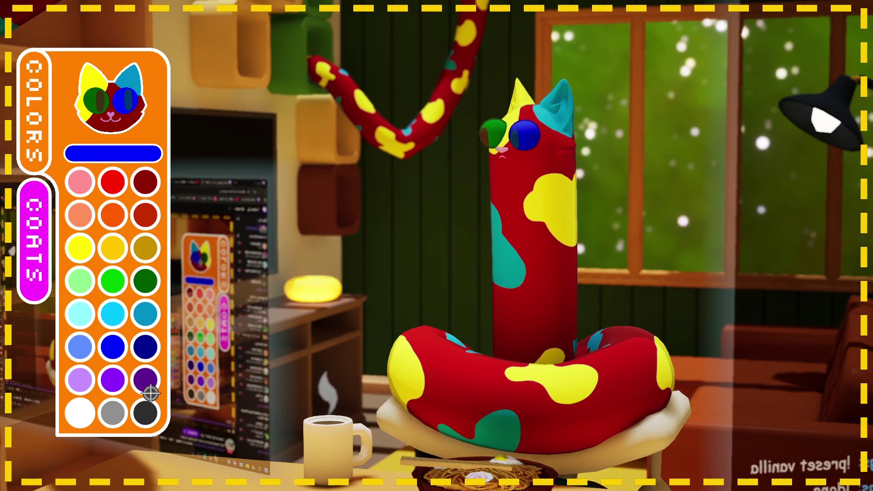
# - Colour the pupils light purple and grey, try a white body, restore red, and show coat presets
pyautogui.click(88, 390)
pyautogui.click(109, 112)
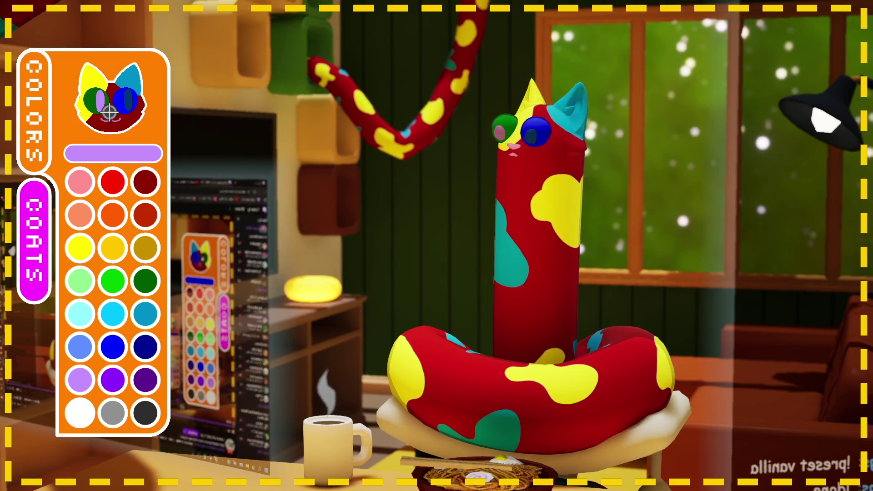
pyautogui.click(139, 414)
pyautogui.click(147, 124)
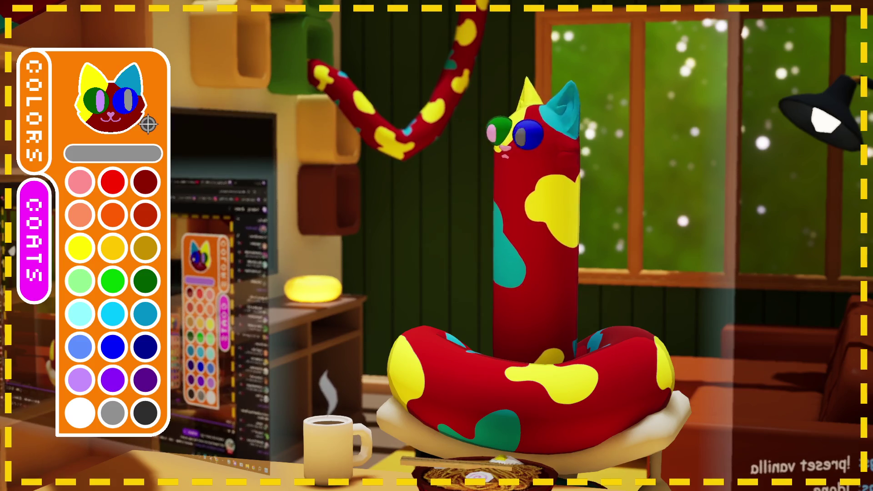
pyautogui.click(156, 416)
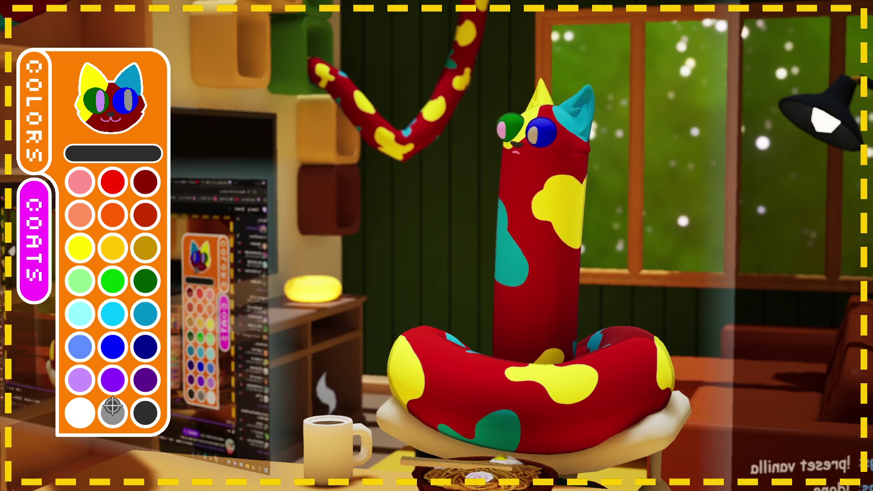
pyautogui.click(91, 426)
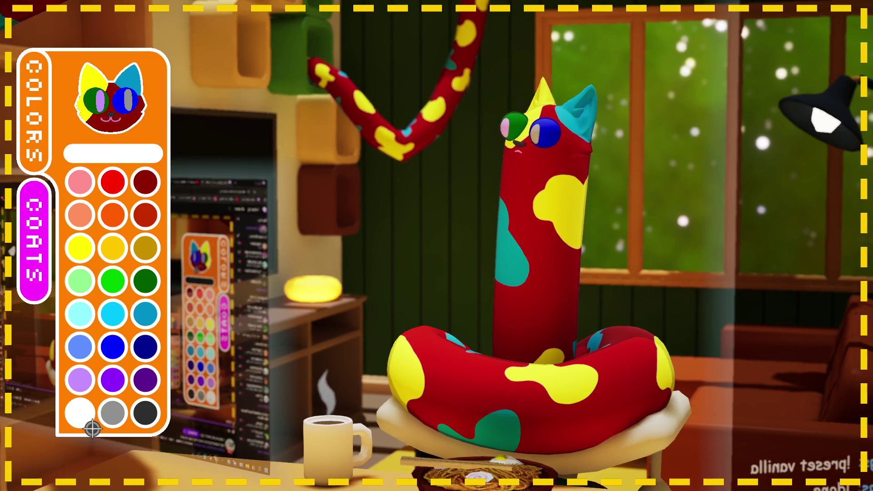
pyautogui.click(122, 133)
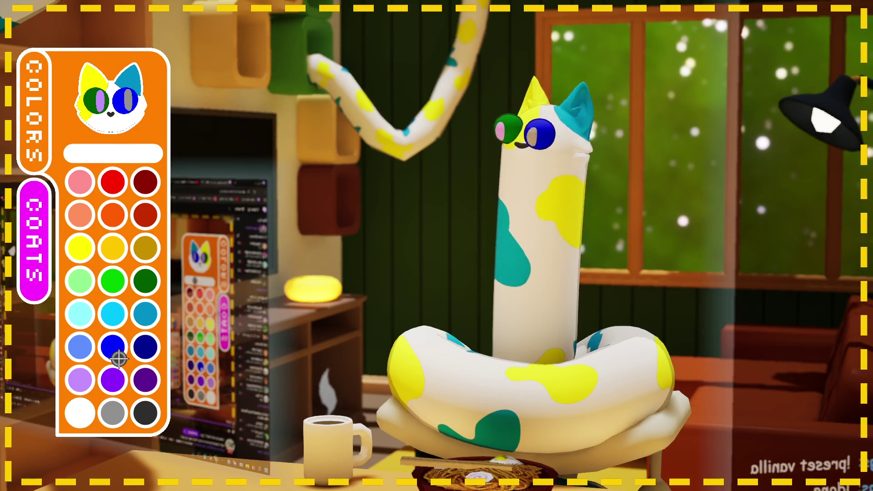
pyautogui.click(142, 215)
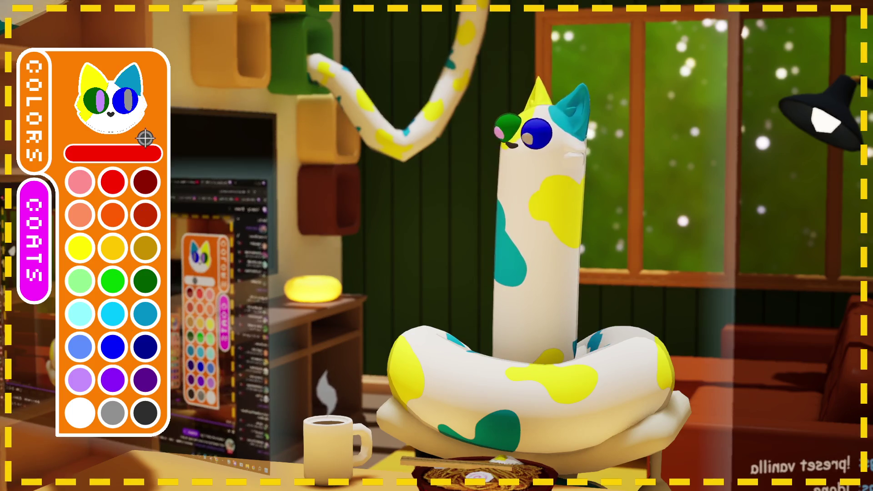
pyautogui.click(145, 136)
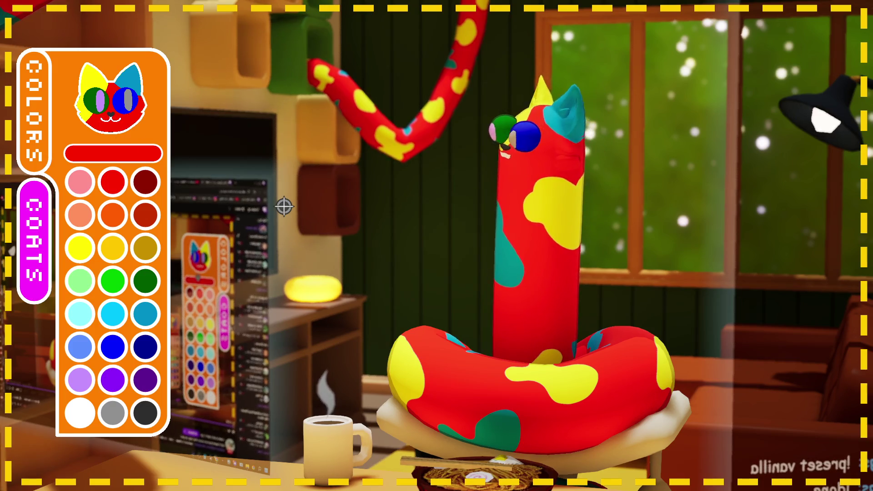
pyautogui.click(50, 213)
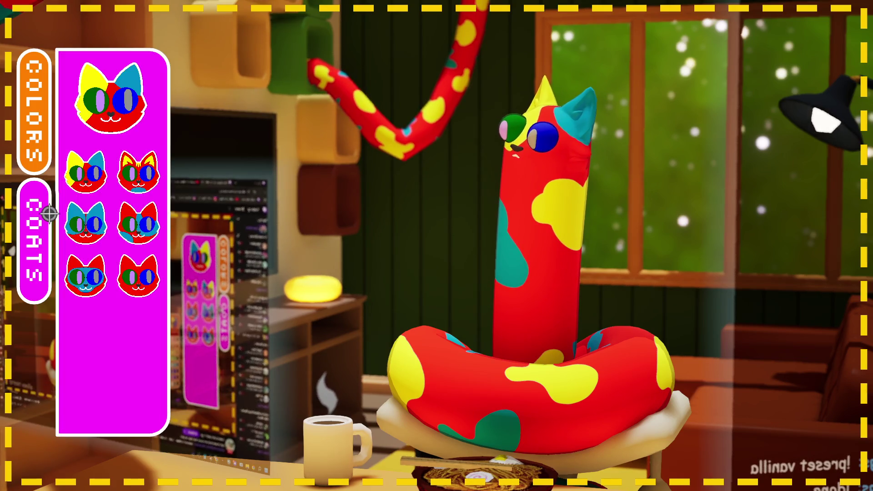
# - Try the teal-patched, yellow-striped, spotted, teal-ring and red coats on the cat
pyautogui.click(136, 243)
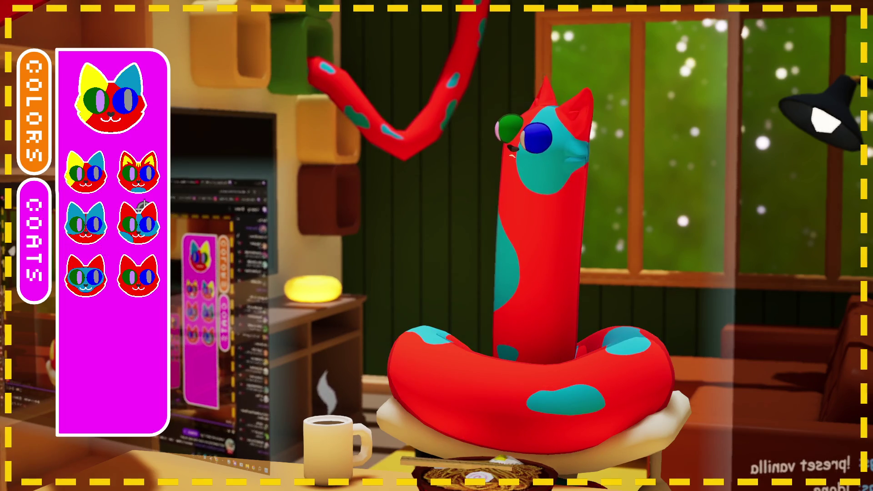
pyautogui.click(136, 179)
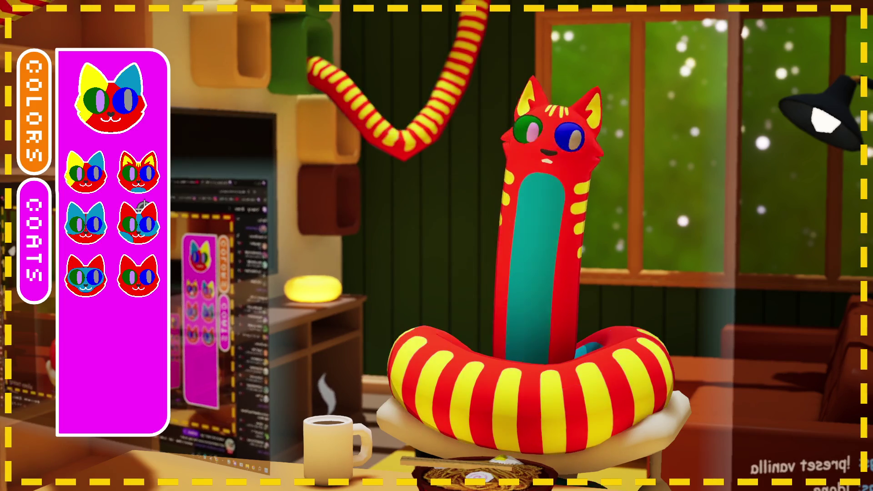
pyautogui.click(105, 217)
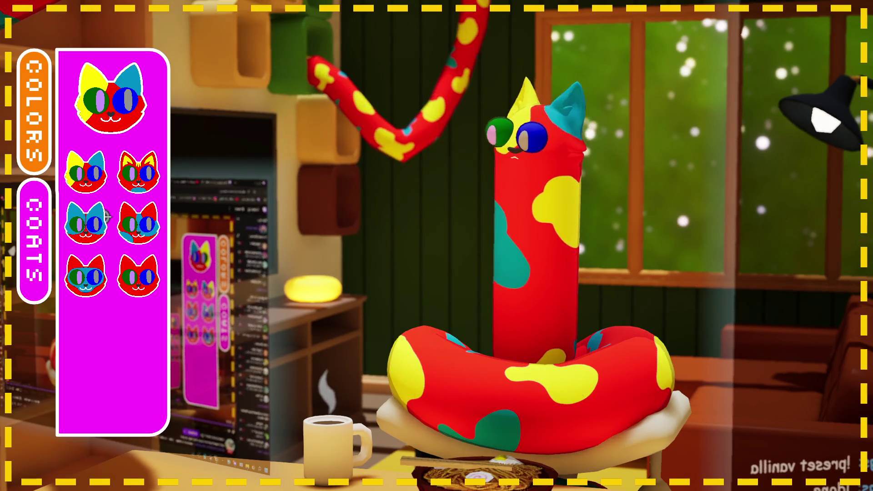
pyautogui.click(105, 218)
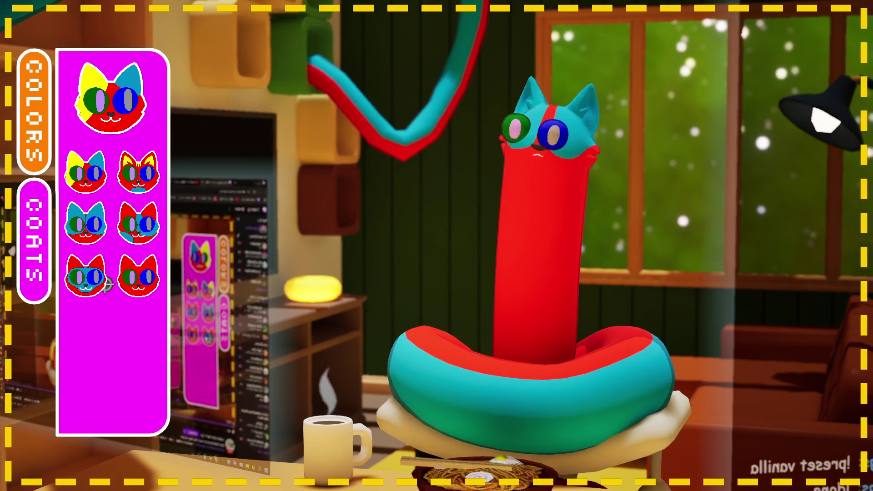
pyautogui.click(107, 285)
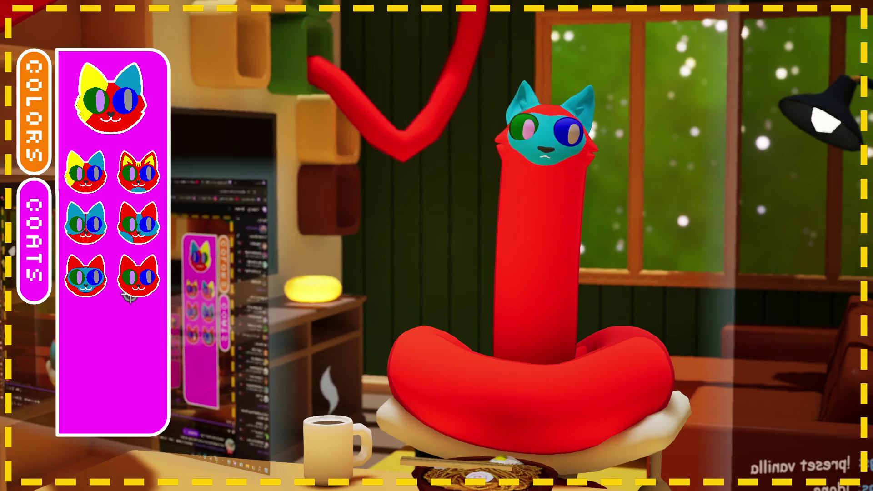
pyautogui.click(128, 295)
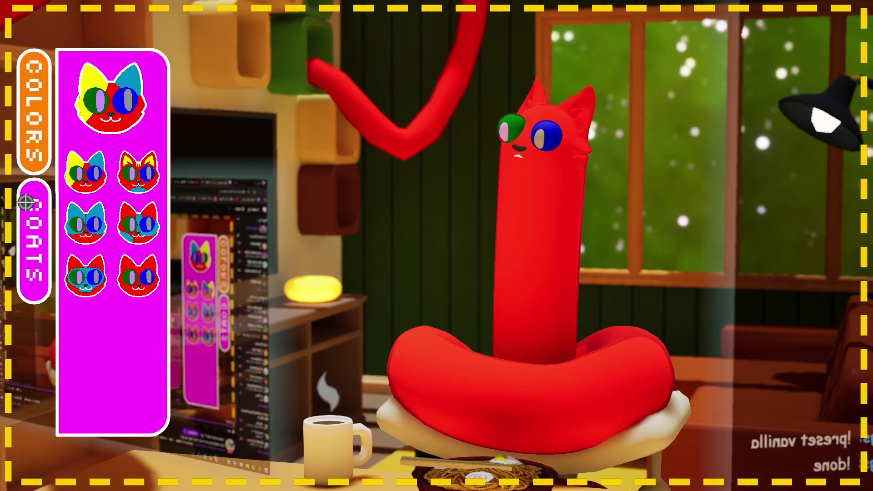
pyautogui.click(26, 203)
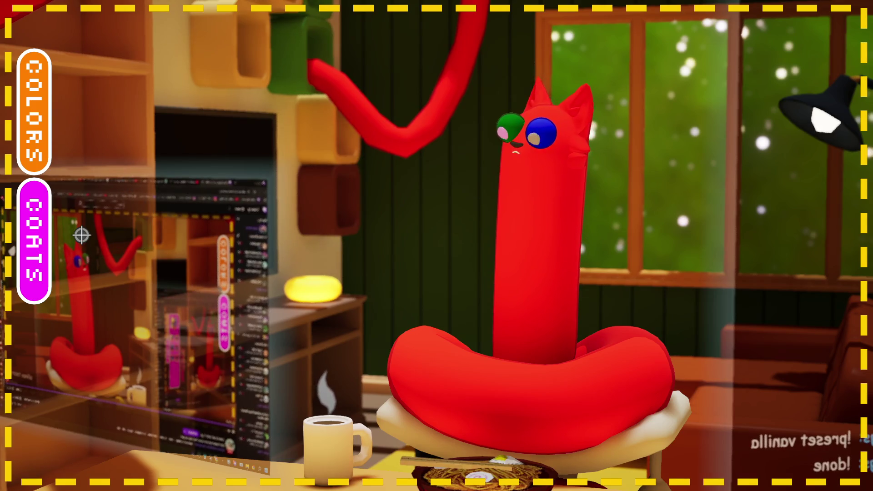
# - Settle on the red yellow-striped coat, then briefly check the colour palette
pyautogui.click(34, 236)
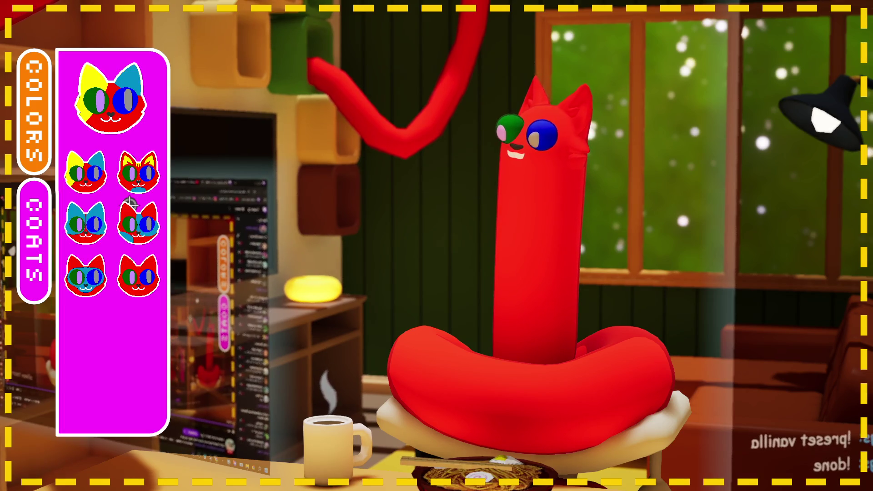
pyautogui.click(130, 203)
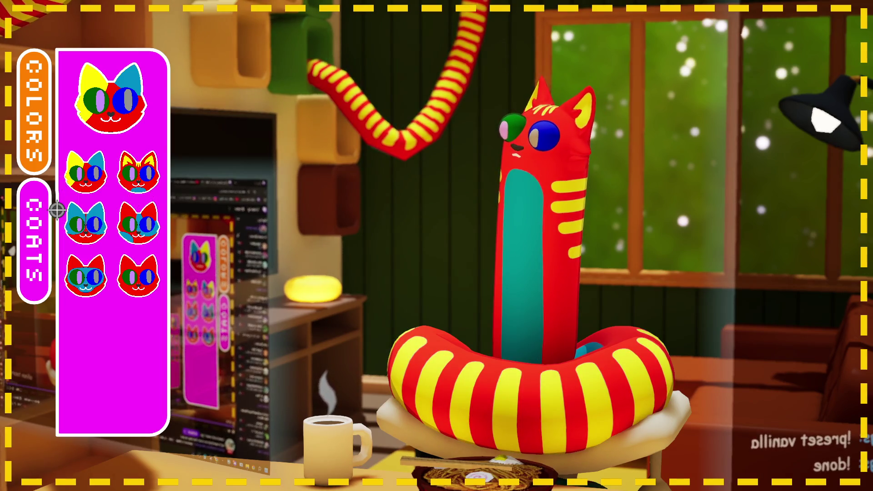
pyautogui.click(57, 211)
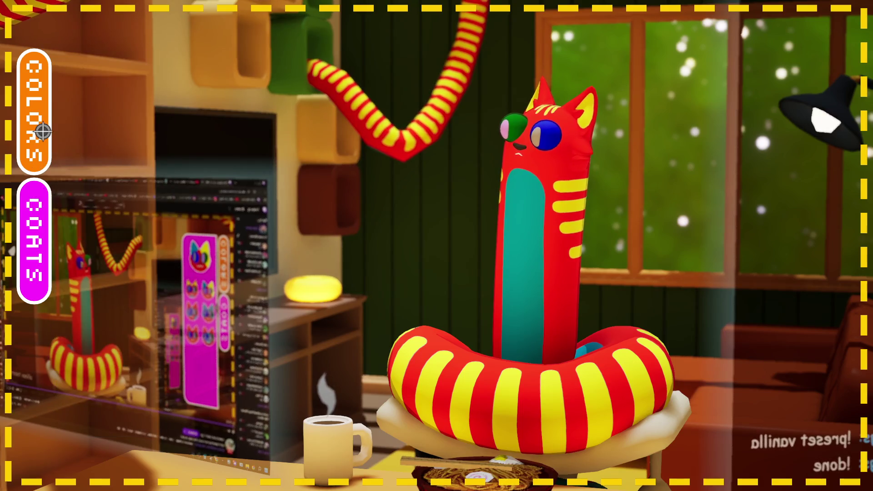
pyautogui.click(42, 131)
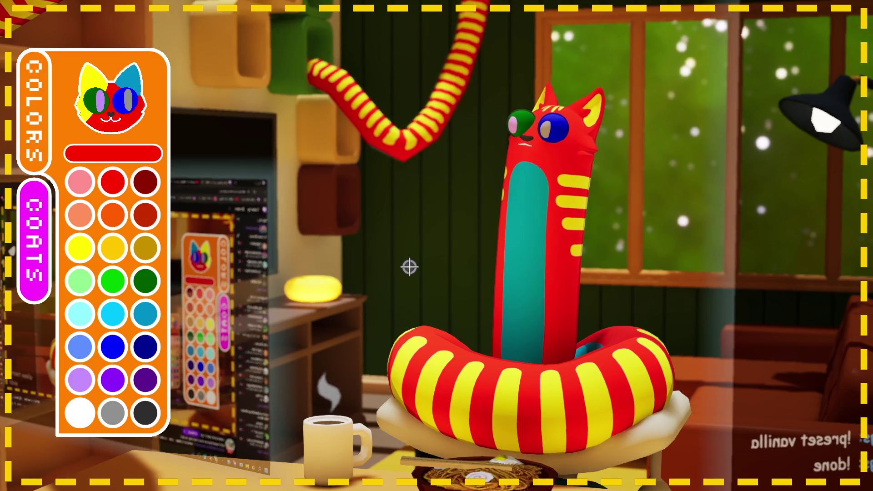
pyautogui.click(82, 113)
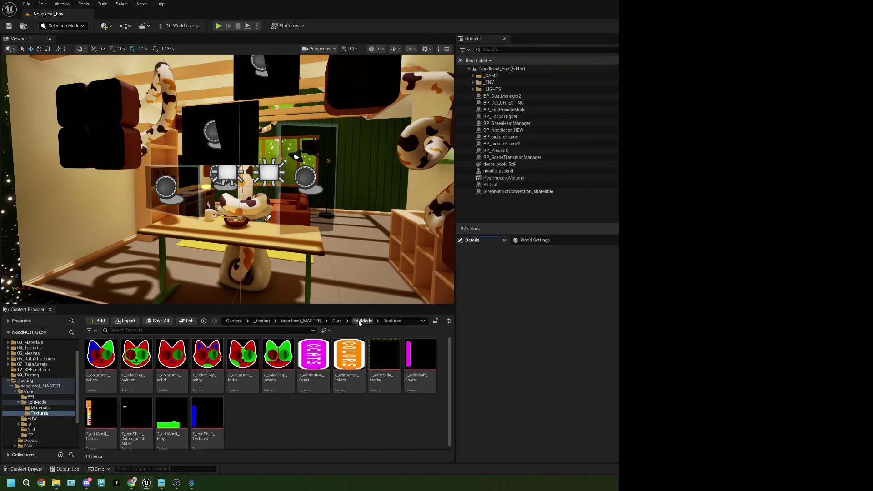
# - Go from the Materials folder back to EditMode and open the BP_EditPresetsMode Blueprint
pyautogui.click(363, 321)
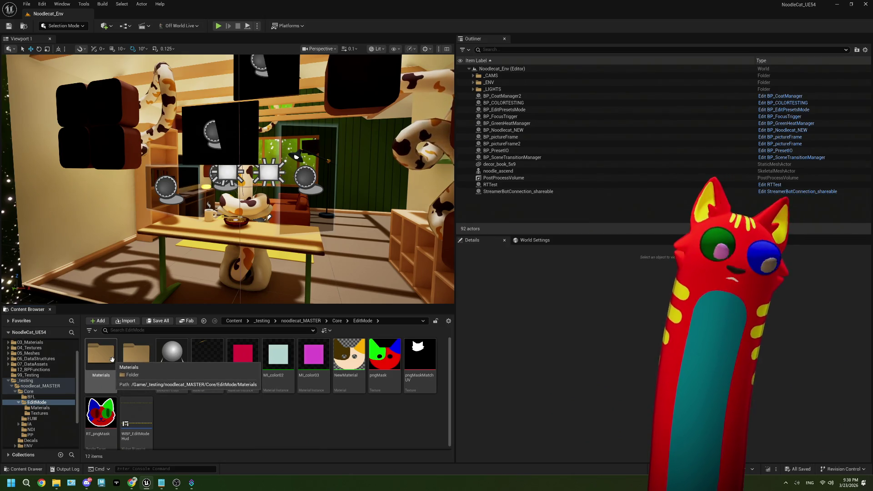
pyautogui.doubleClick(112, 359)
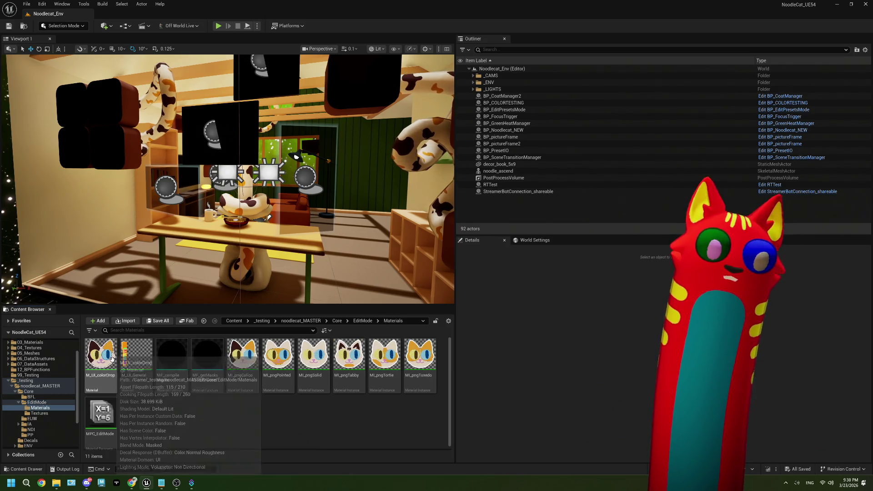
pyautogui.click(337, 320)
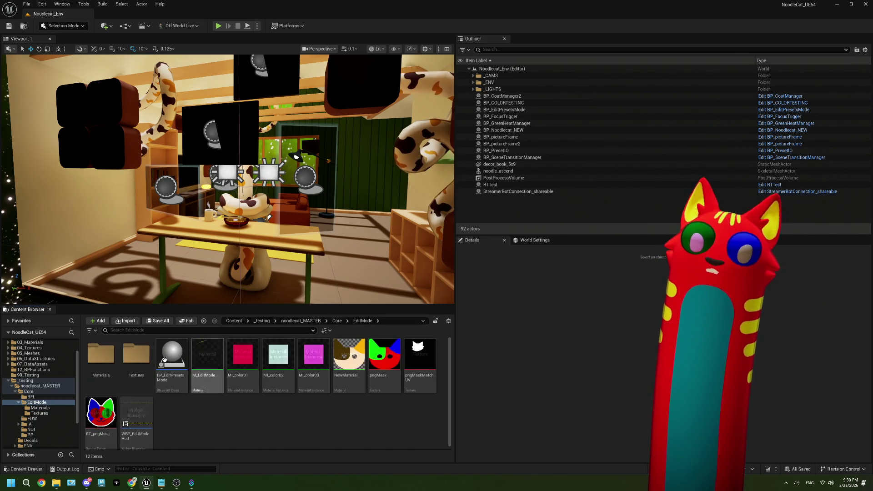
pyautogui.doubleClick(101, 412)
# - Survey the Draw Texture, Begin Draw Canvas, Texture Render Target and BP Coat Manager nodes
pyautogui.scroll(-7, 279, 281)
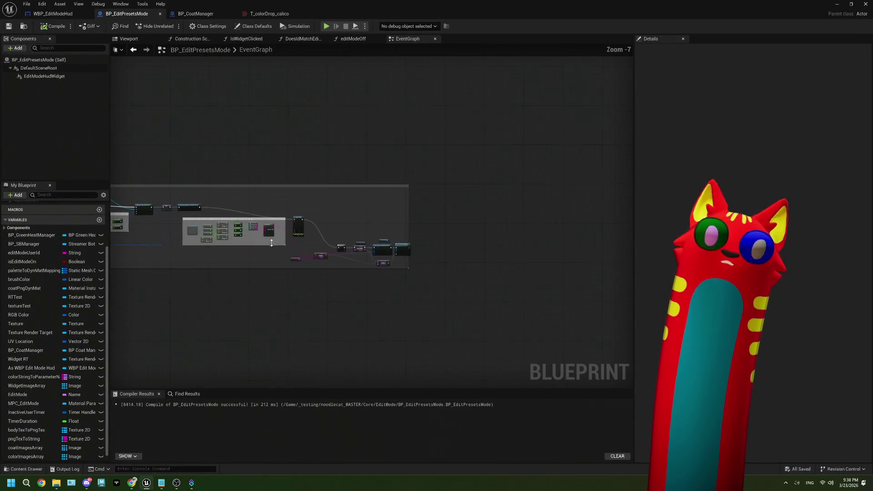
pyautogui.scroll(6, 417, 258)
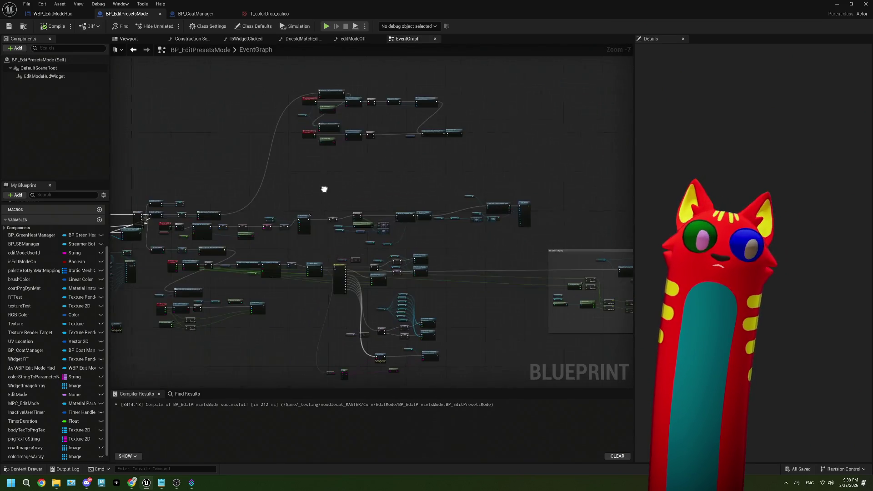
pyautogui.moveTo(421, 231); pyautogui.dragTo(409, 250)
pyautogui.moveTo(300, 173); pyautogui.dragTo(405, 213)
pyautogui.scroll(-1, 384, 259)
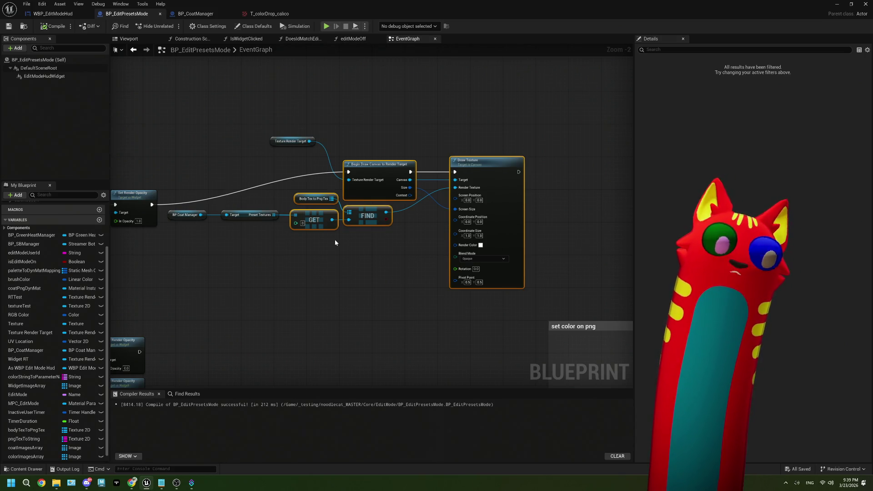
pyautogui.moveTo(185, 110); pyautogui.dragTo(518, 309)
pyautogui.scroll(2, 265, 180)
pyautogui.click(264, 180)
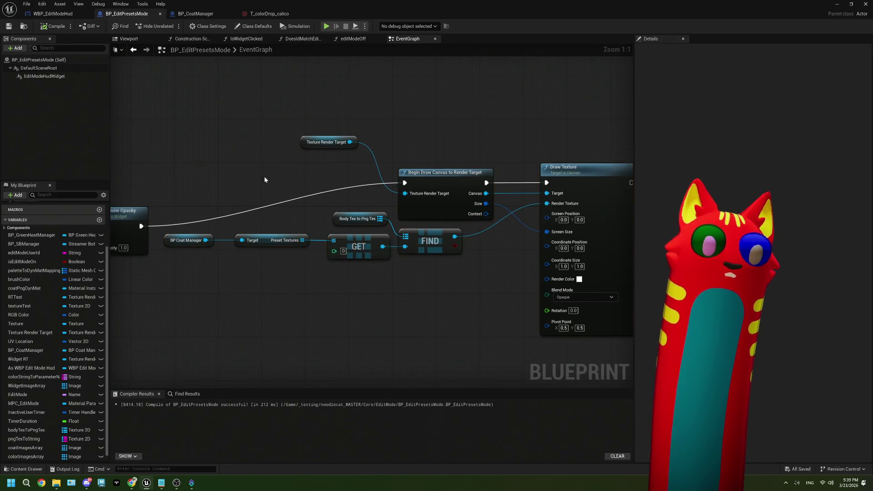
# - Add a custom event node to the graph and name it onCoatChange
pyautogui.rightClick(254, 172)
pyautogui.write('custom')
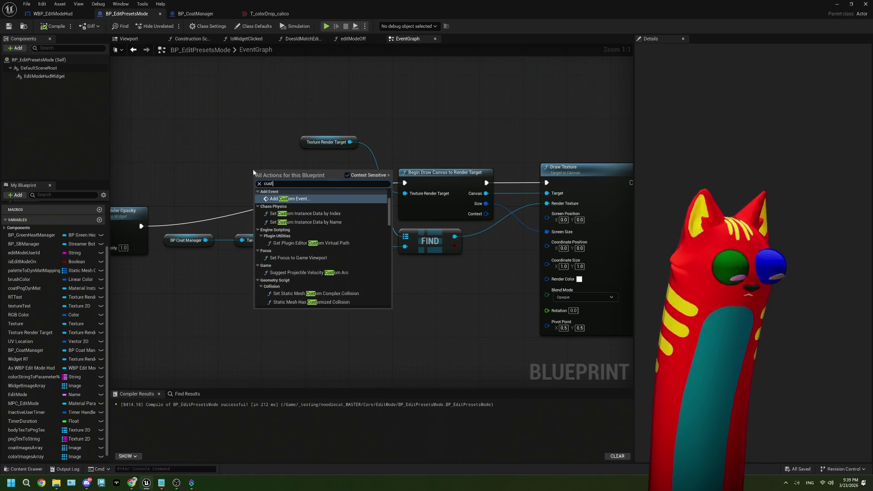
pyautogui.press('Return')
pyautogui.write('onCoatChan')
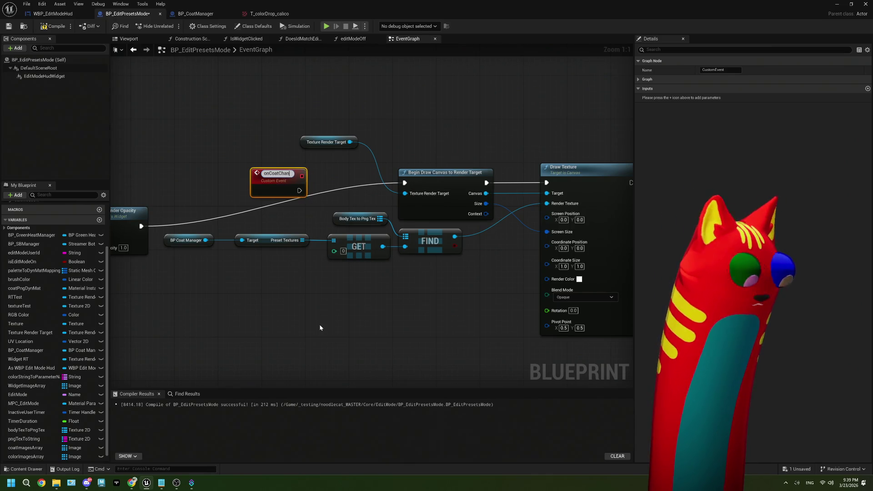
pyautogui.write('ge')
pyautogui.click(306, 226)
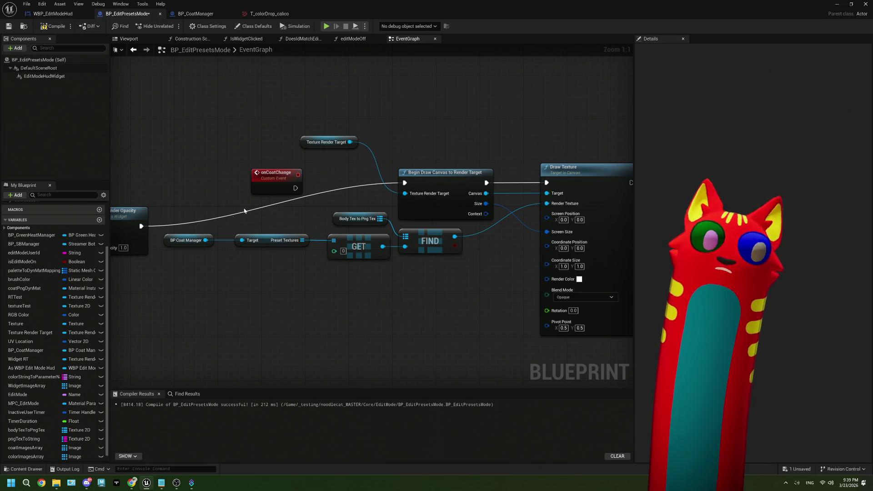
# - Wire onCoatChange into Begin Draw Canvas and try an On Coat Change call after Set Render Opacity
pyautogui.moveTo(296, 188); pyautogui.dragTo(405, 182)
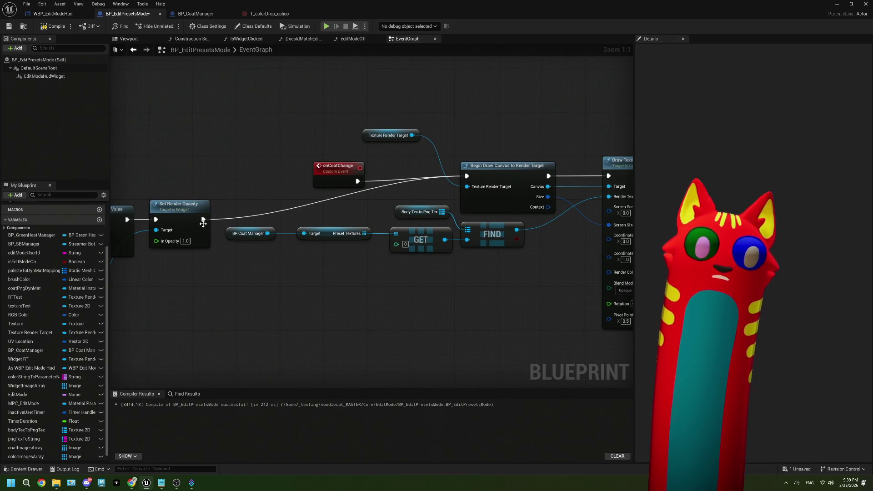
pyautogui.moveTo(202, 220); pyautogui.dragTo(235, 272)
pyautogui.write('on coa')
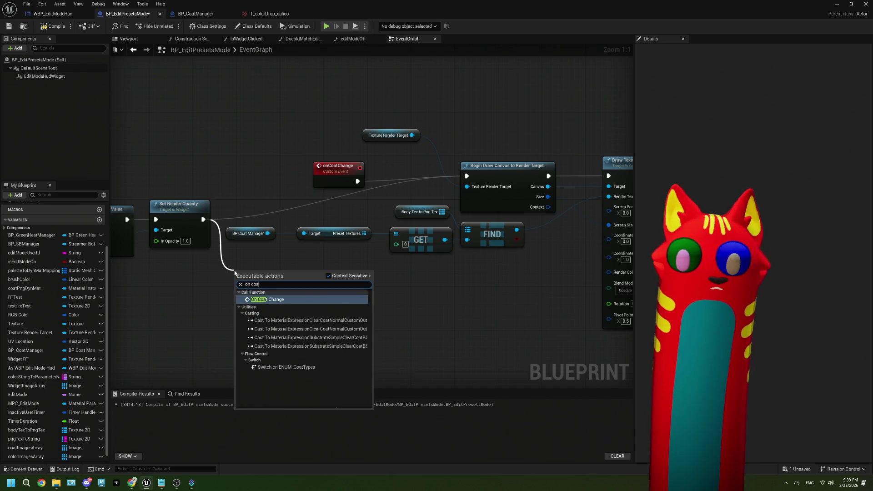
pyautogui.click(273, 300)
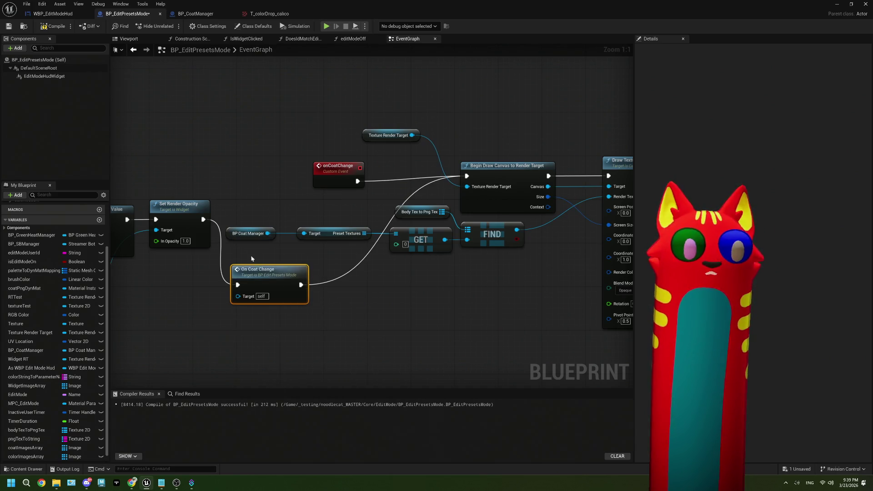
pyautogui.moveTo(306, 289); pyautogui.dragTo(309, 291)
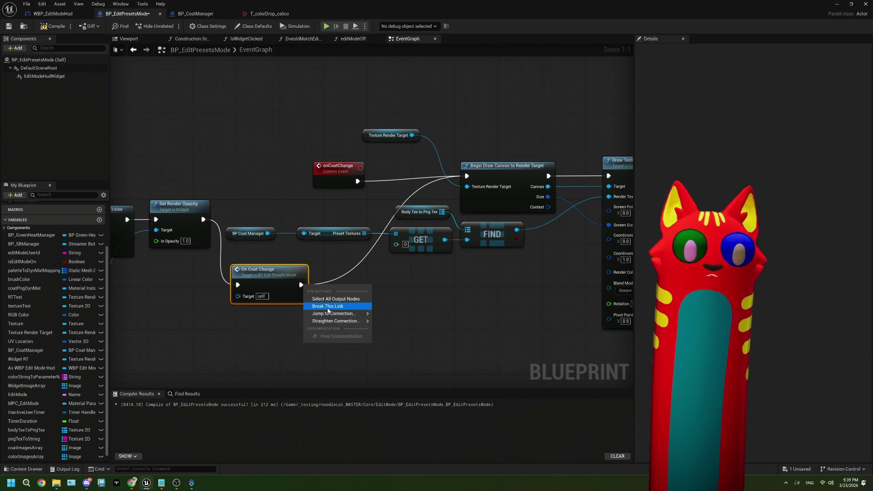
# - Spread out the upper drawing node group and align On Coat Change with Set Render Opacity
pyautogui.scroll(-3, 340, 289)
pyautogui.moveTo(296, 183)
pyautogui.mouseDown()
pyautogui.moveTo(524, 263)
pyautogui.moveTo(544, 260)
pyautogui.mouseUp()
pyautogui.scroll(-1, 543, 260)
pyautogui.moveTo(441, 252); pyautogui.dragTo(548, 173)
pyautogui.scroll(4, 273, 300)
pyautogui.moveTo(251, 290); pyautogui.dragTo(251, 226)
pyautogui.click(462, 204)
pyautogui.moveTo(462, 204); pyautogui.dragTo(342, 294)
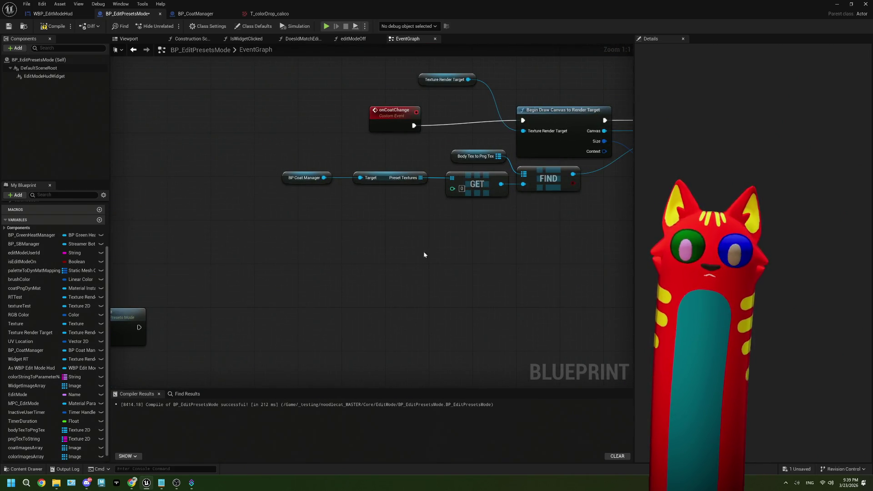
# - Move BP Coat Manager lower and recentre the graph around Set Textures from Edit
pyautogui.scroll(-2, 391, 190)
pyautogui.scroll(-3, 391, 212)
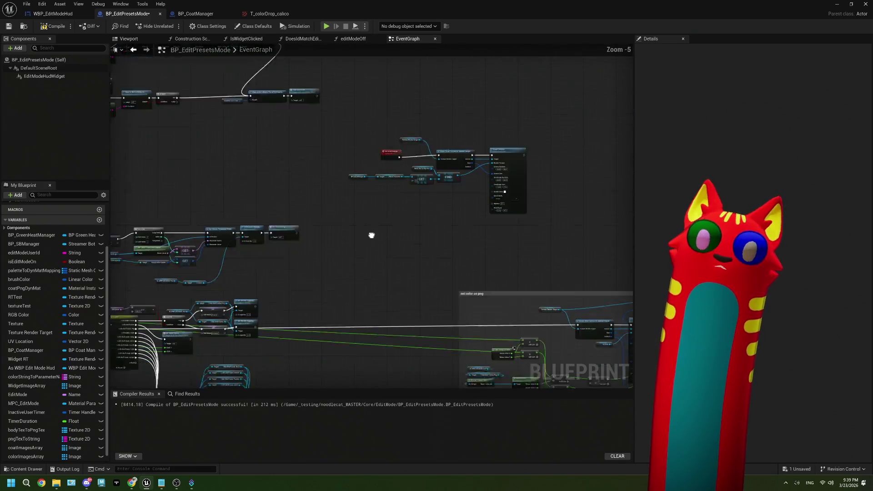
pyautogui.scroll(5, 338, 308)
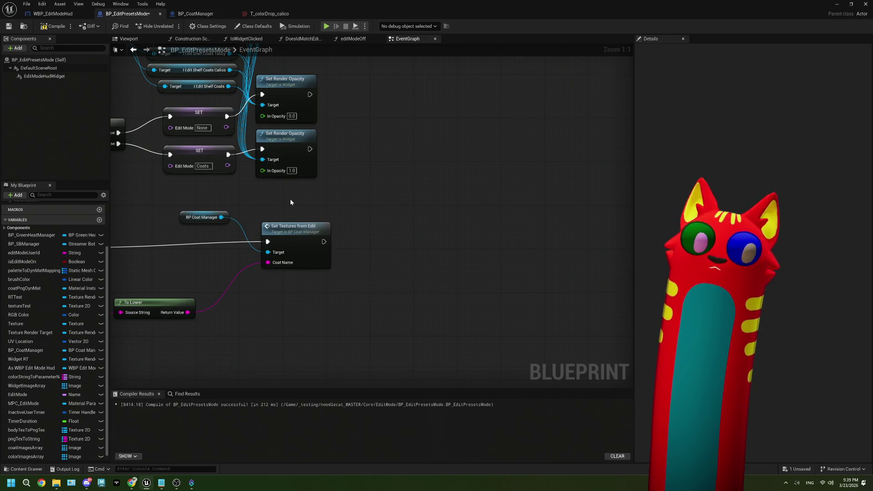
pyautogui.click(296, 237)
pyautogui.click(345, 317)
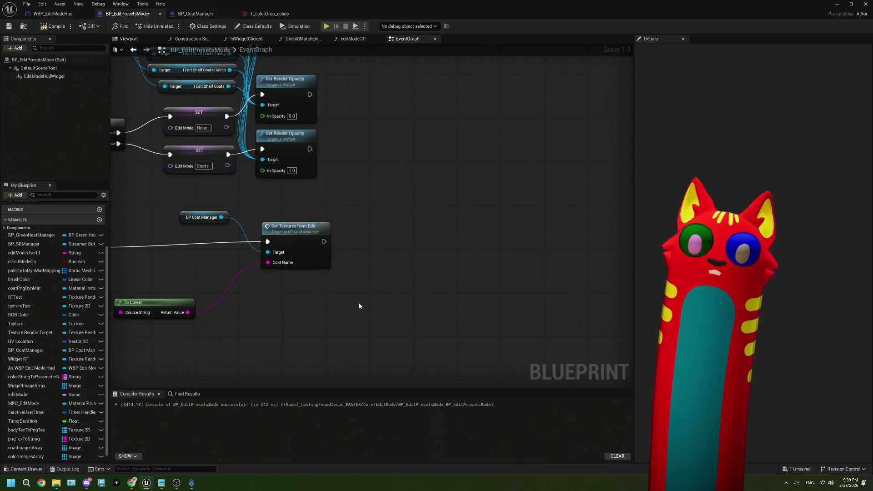
pyautogui.scroll(-1, 68, 377)
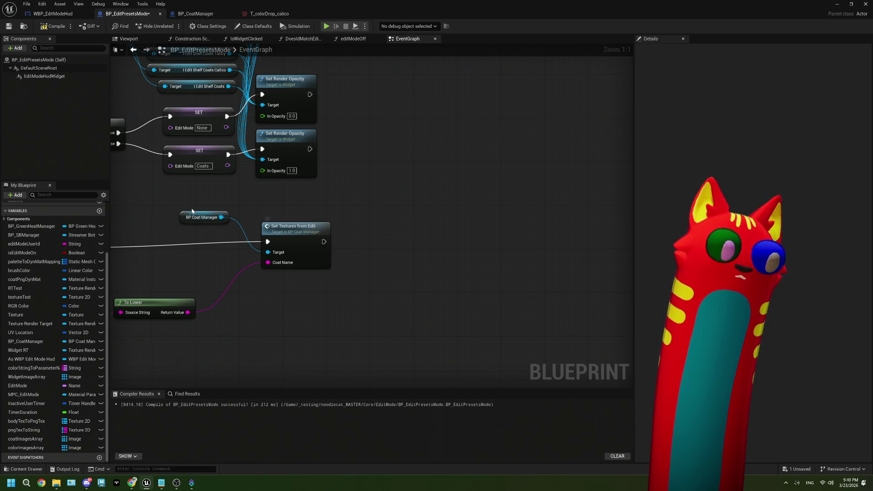
pyautogui.moveTo(223, 223); pyautogui.dragTo(225, 265)
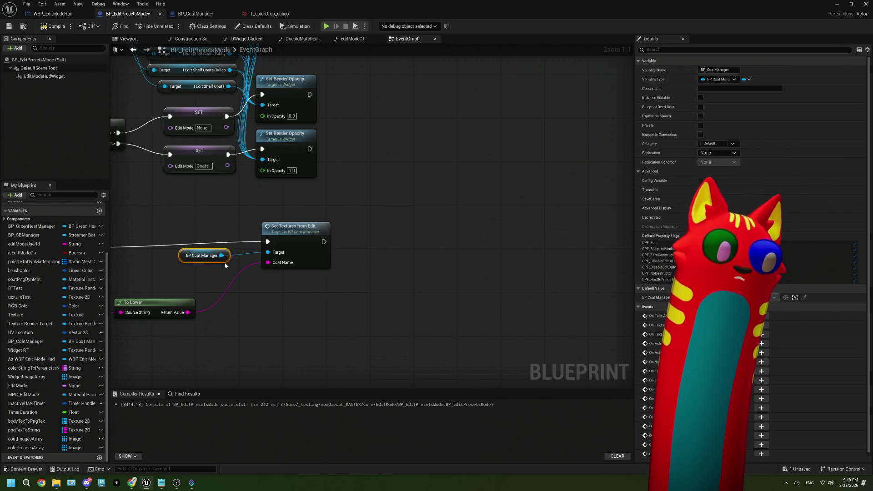
pyautogui.moveTo(337, 292); pyautogui.dragTo(292, 287)
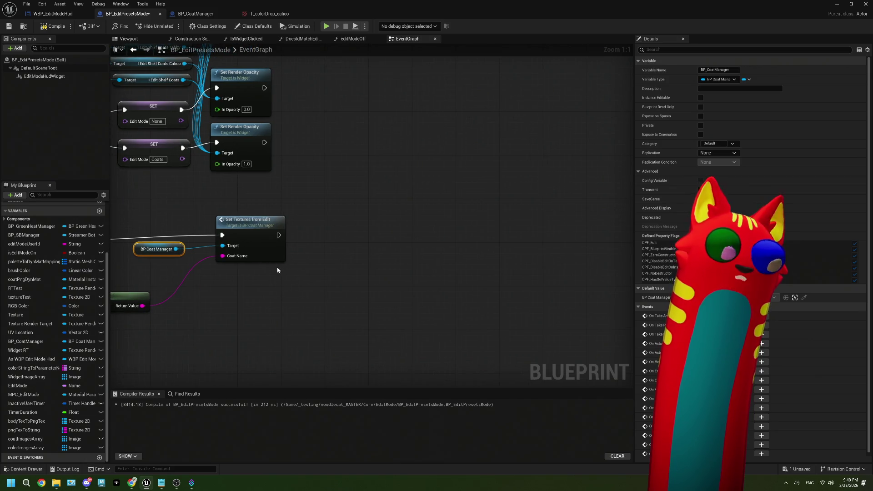
pyautogui.scroll(-3, 150, 364)
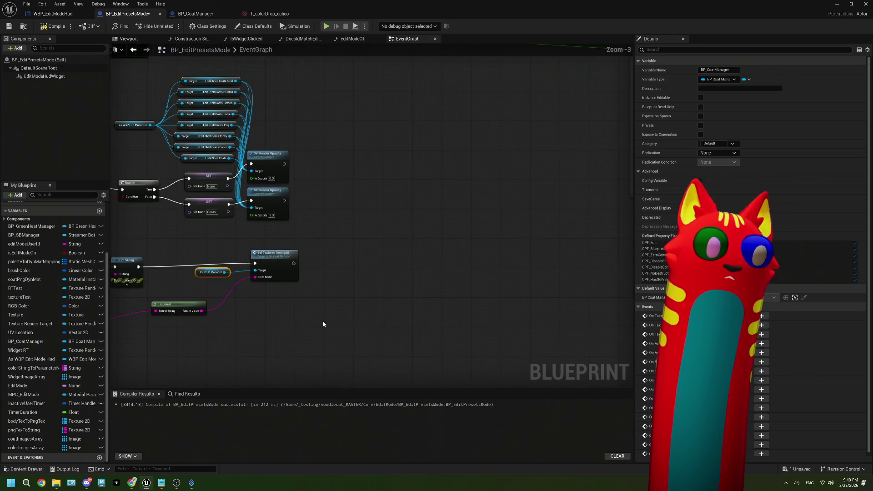
pyautogui.scroll(3, 151, 364)
pyautogui.scroll(-3, 323, 325)
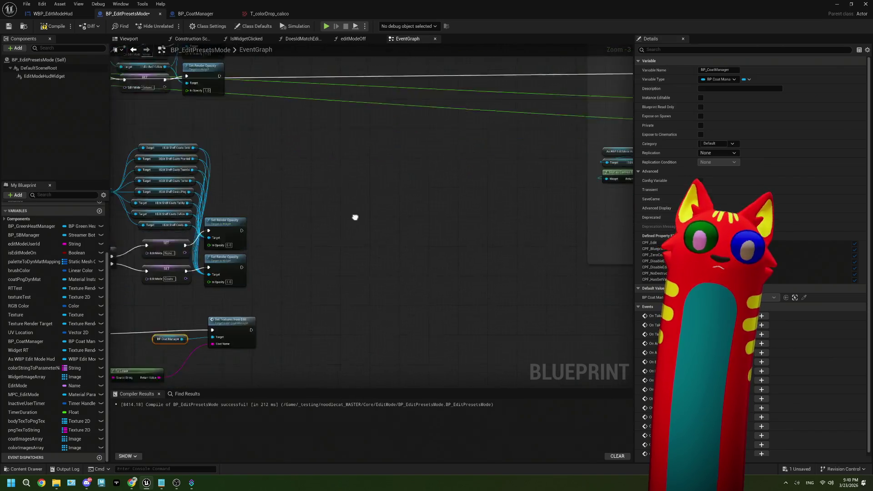
pyautogui.scroll(3, 265, 293)
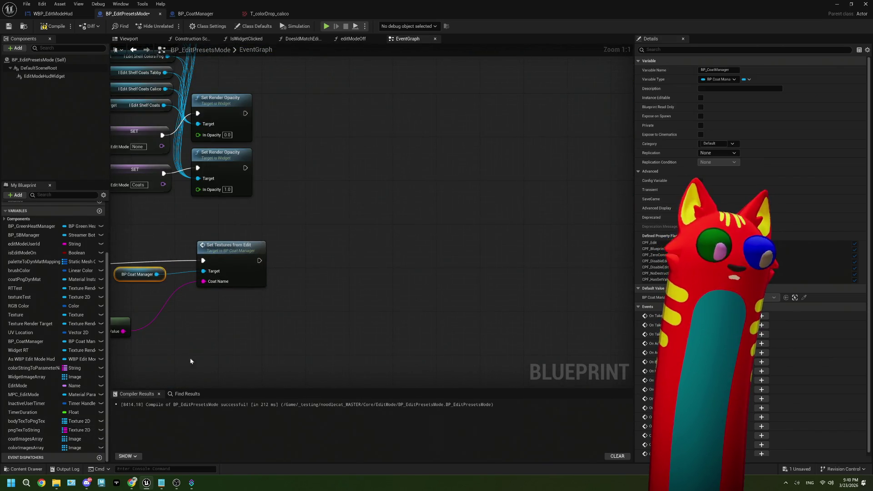
# - Call On Coat Change from Set Textures from Edit's execution output, placed further right
pyautogui.moveTo(258, 261); pyautogui.dragTo(282, 264)
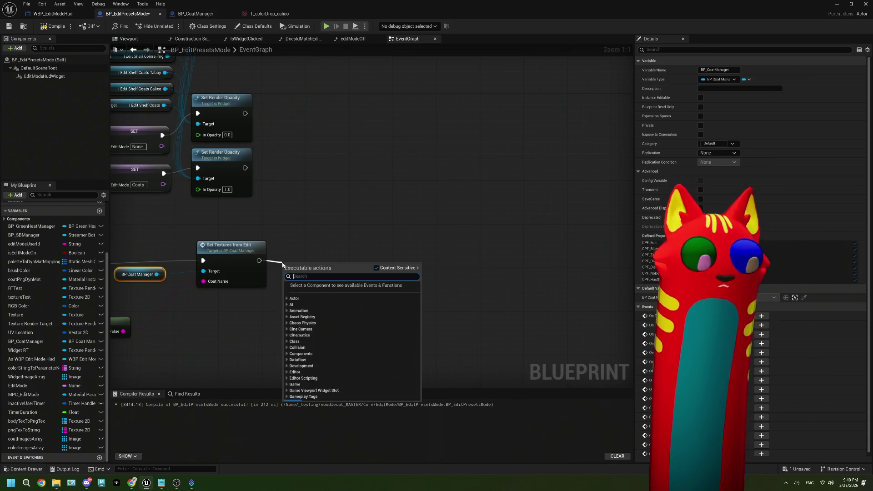
pyautogui.write('on coat')
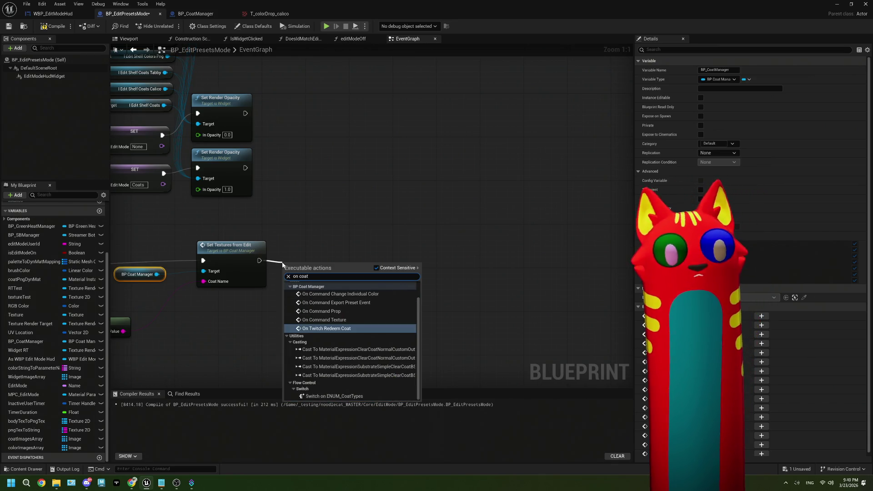
pyautogui.write(' cha')
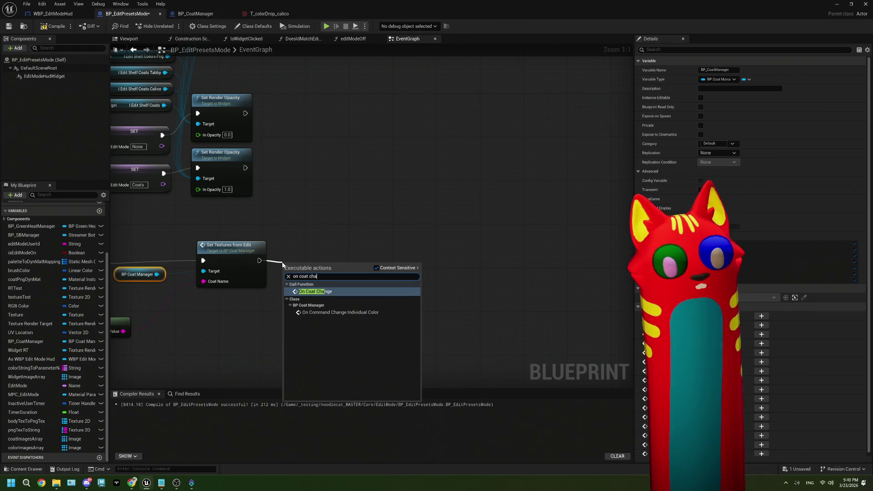
pyautogui.click(332, 294)
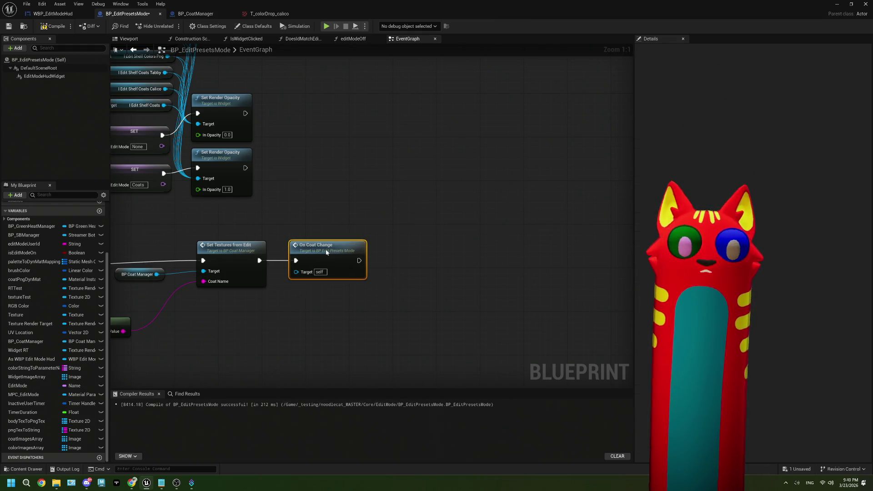
pyautogui.scroll(-4, 356, 198)
pyautogui.moveTo(357, 199)
pyautogui.mouseDown()
pyautogui.moveTo(355, 177)
pyautogui.moveTo(374, 197)
pyautogui.moveTo(288, 232)
pyautogui.moveTo(345, 264)
pyautogui.moveTo(363, 300)
pyautogui.mouseUp()
pyautogui.scroll(2, 374, 197)
pyautogui.scroll(2, 363, 300)
pyautogui.moveTo(318, 246); pyautogui.dragTo(397, 248)
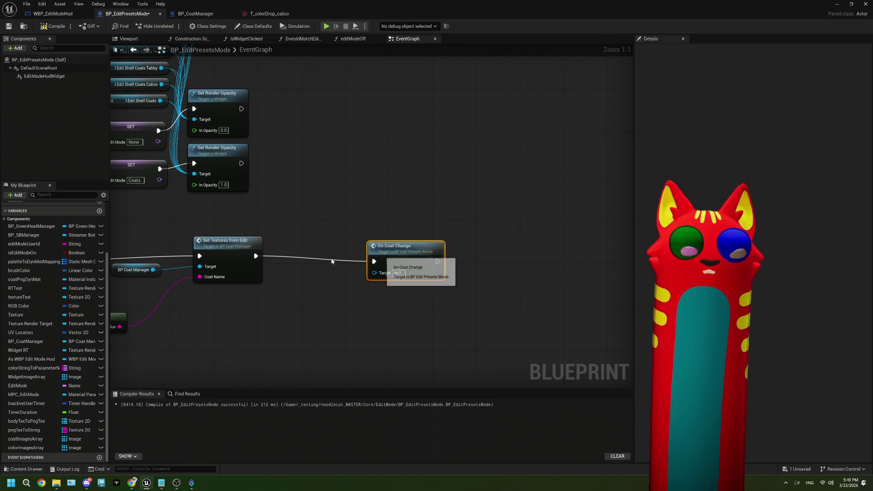
# - Insert a 0.2-second Delay between Set Textures from Edit and On Coat Change, aligned in line
pyautogui.moveTo(255, 256); pyautogui.dragTo(282, 262)
pyautogui.write('dela')
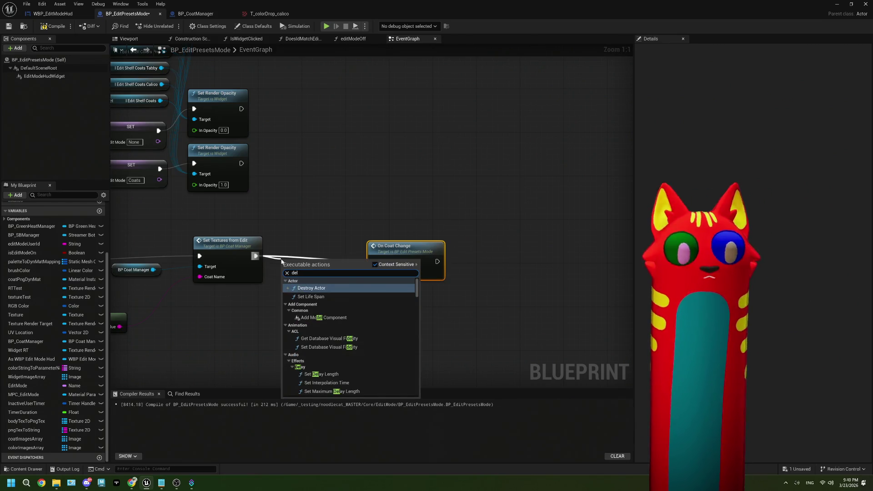
pyautogui.click(312, 291)
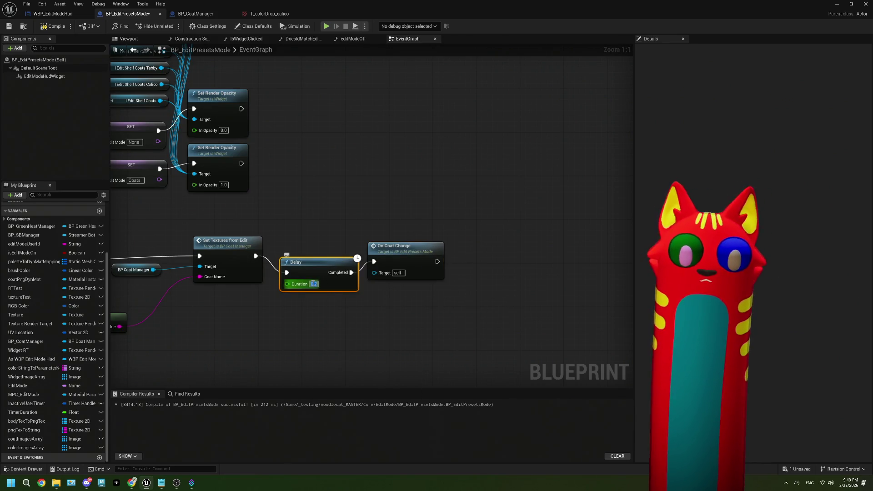
pyautogui.moveTo(318, 268); pyautogui.dragTo(313, 252)
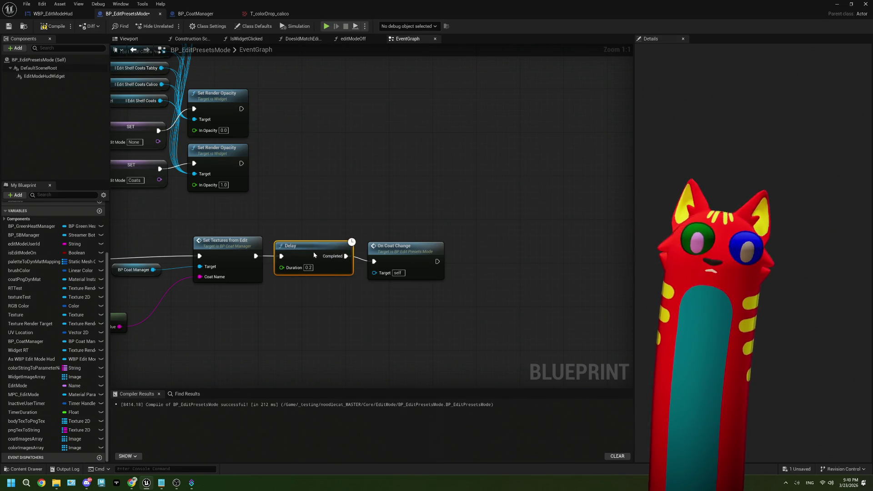
pyautogui.moveTo(402, 247); pyautogui.dragTo(401, 240)
pyautogui.scroll(-7, 401, 240)
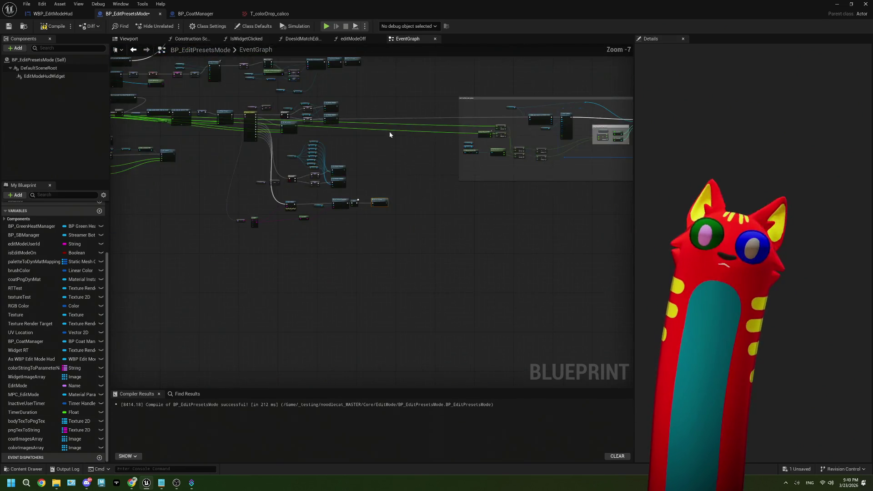
# - Add a slot to the Body Tex to Png Tex defaults and assign the solid texture
pyautogui.scroll(6, 350, 177)
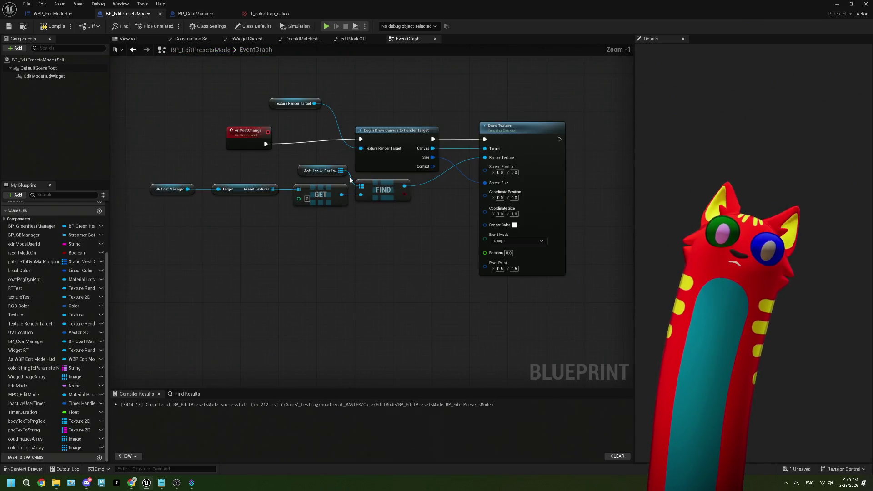
pyautogui.click(346, 181)
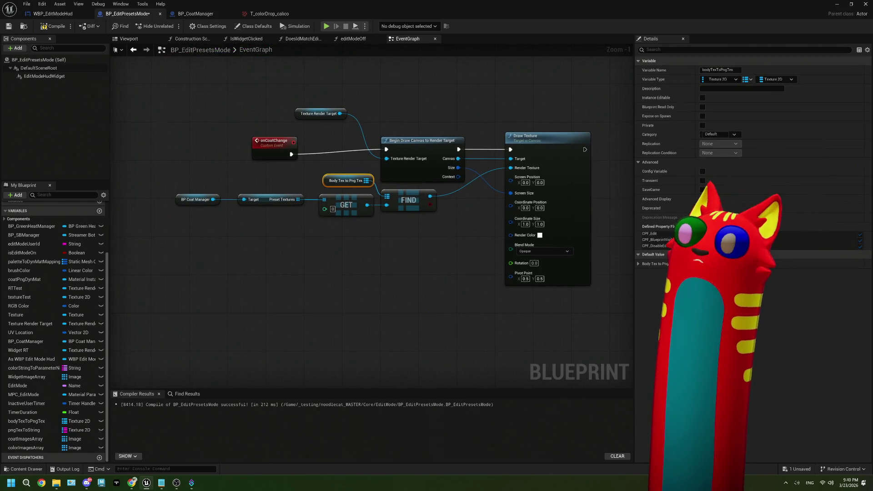
pyautogui.click(639, 263)
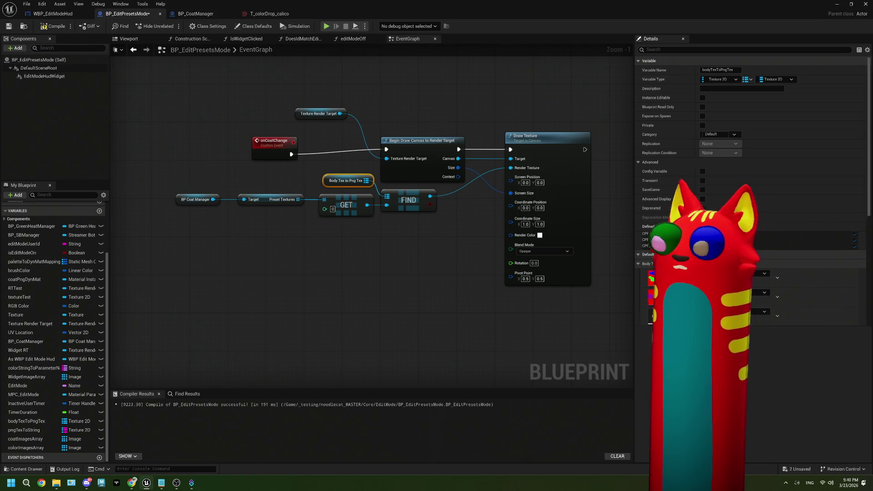
pyautogui.click(738, 263)
pyautogui.click(746, 311)
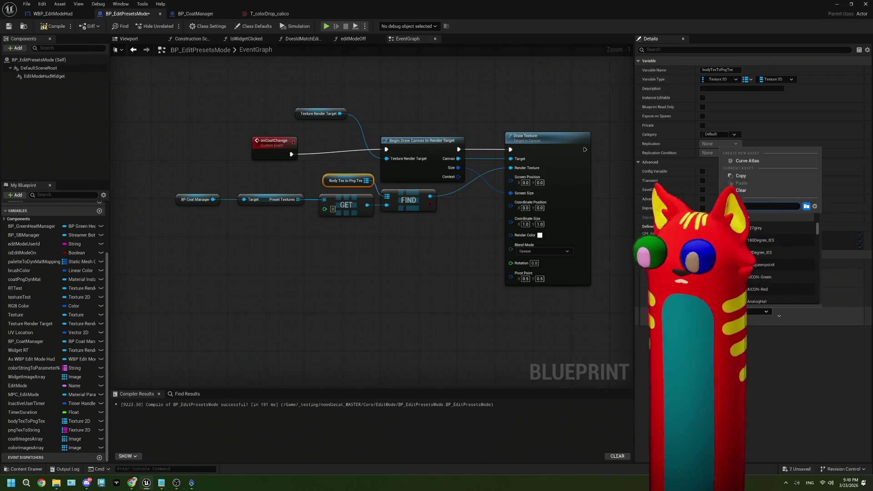
pyautogui.write('solid')
pyautogui.press('Return')
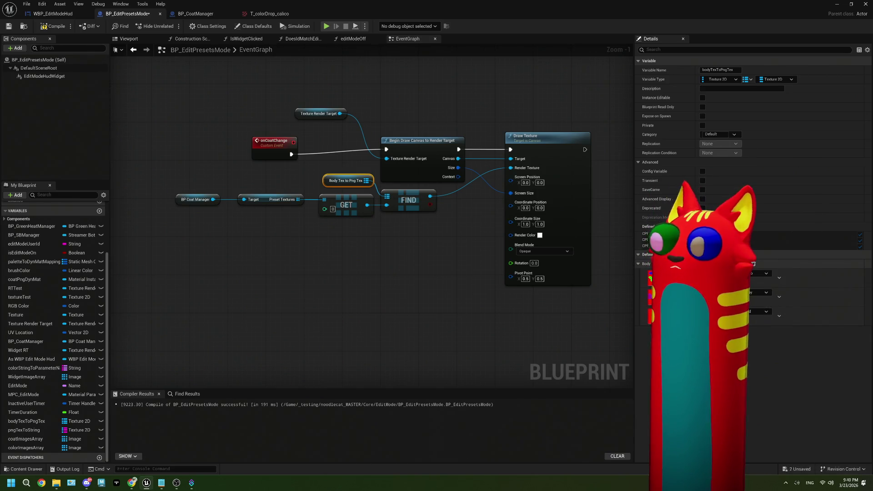
# - Add another slot holding colorDrop_tuxedo, then compile and save the blueprint
pyautogui.click(719, 330)
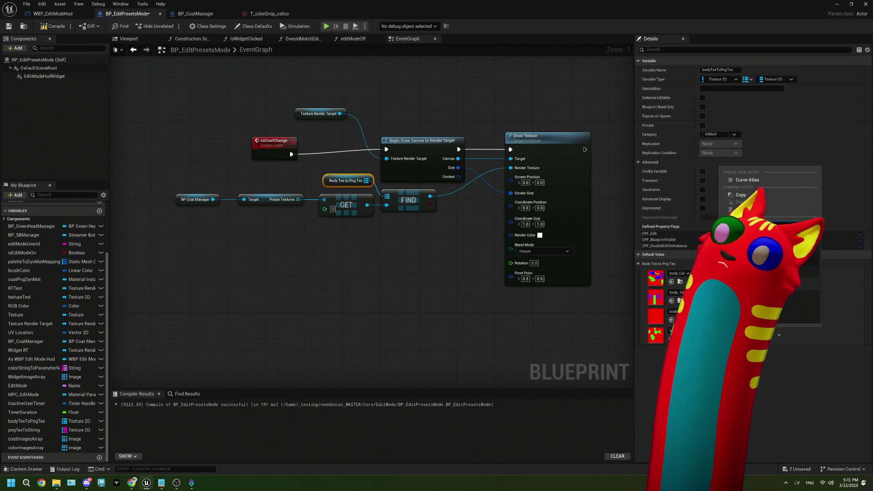
pyautogui.press('Escape')
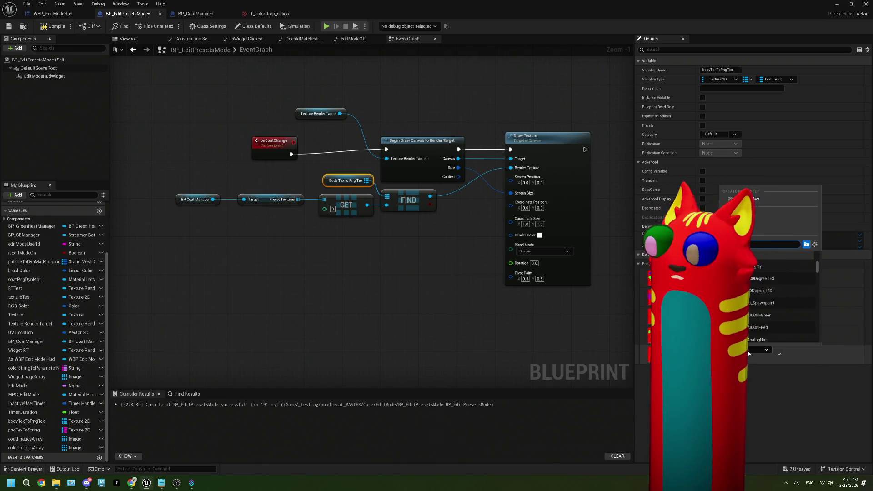
pyautogui.click(768, 278)
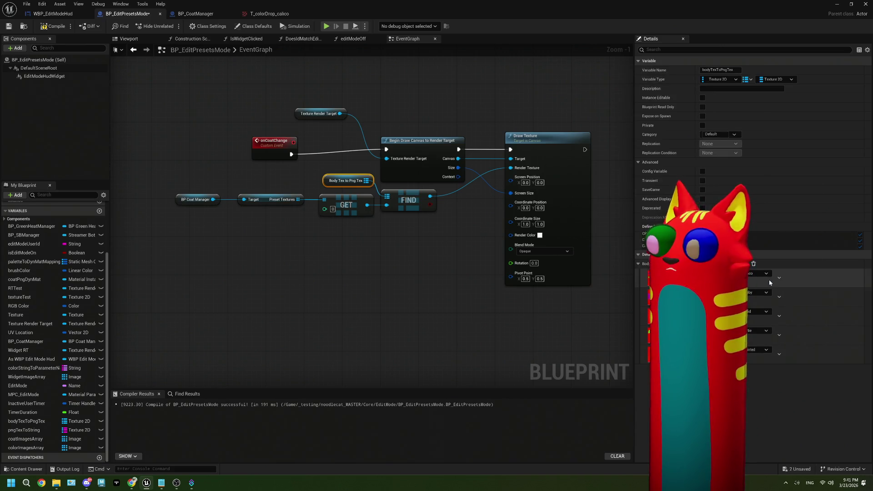
pyautogui.click(746, 264)
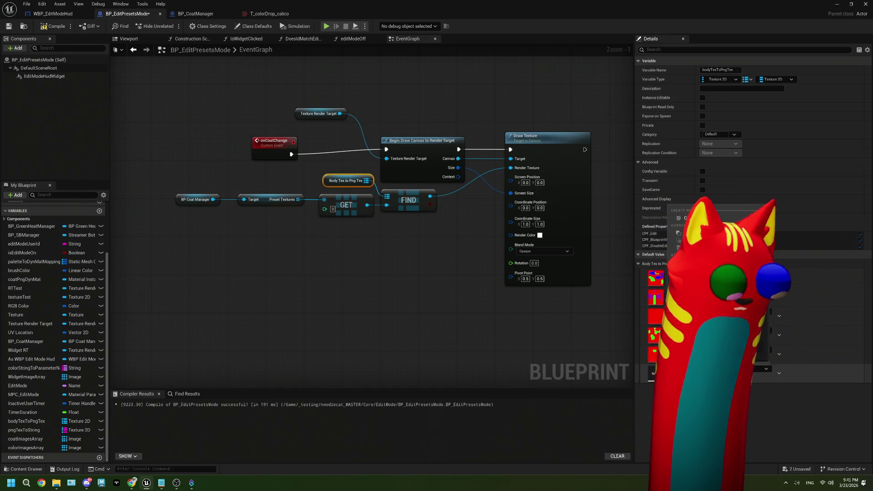
pyautogui.press('Escape')
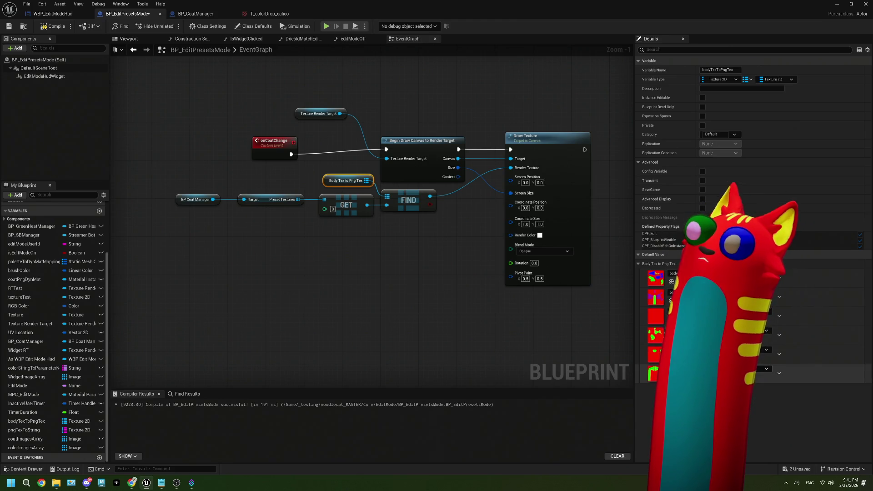
pyautogui.click(728, 369)
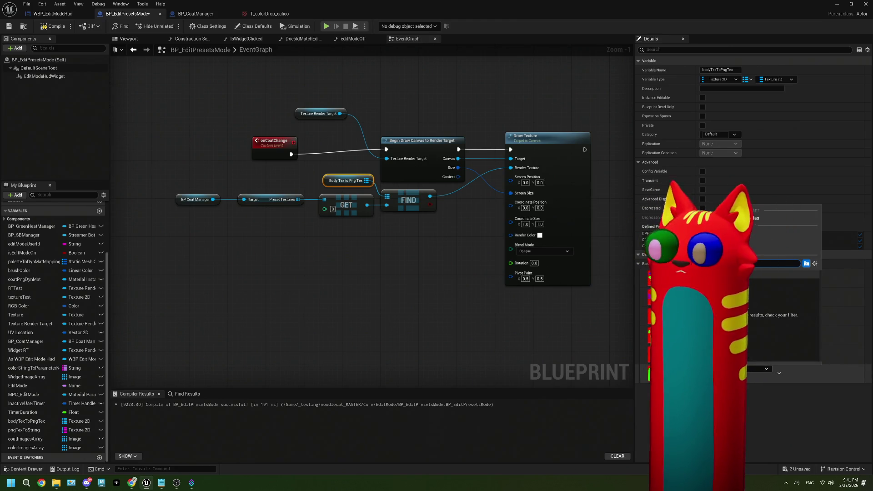
pyautogui.write('tuxe')
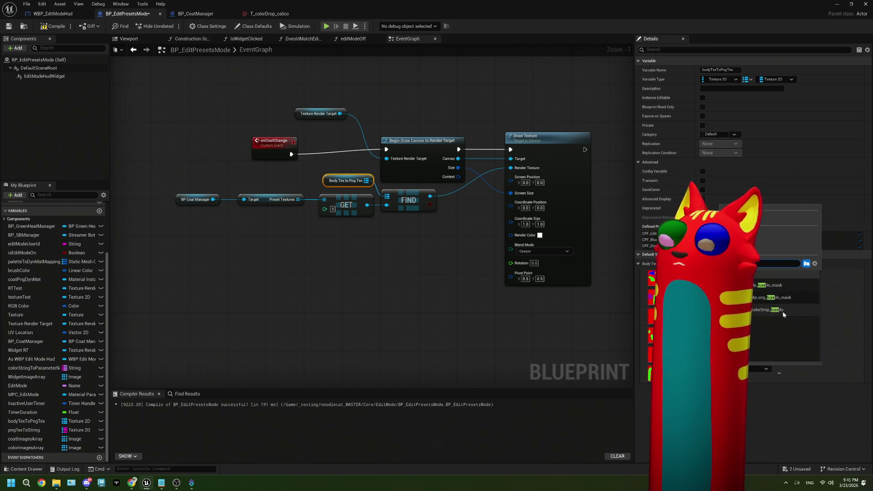
pyautogui.click(769, 310)
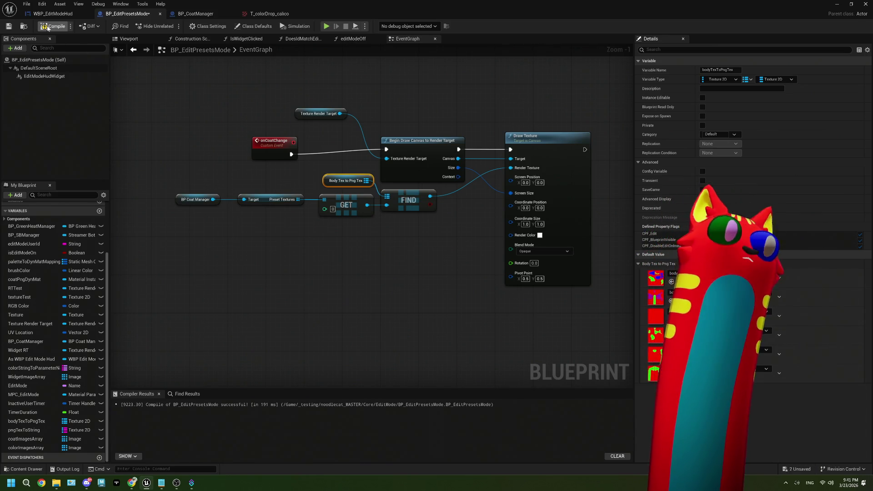
pyautogui.hotkey('ctrl', 's')
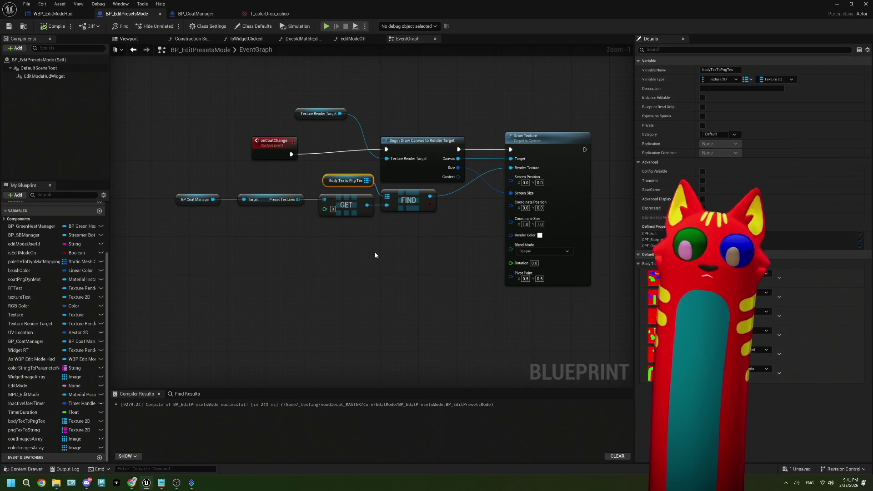
# - Close the blueprint editor, save all work, and deselect BP_EditPresetsMode
pyautogui.click(837, 4)
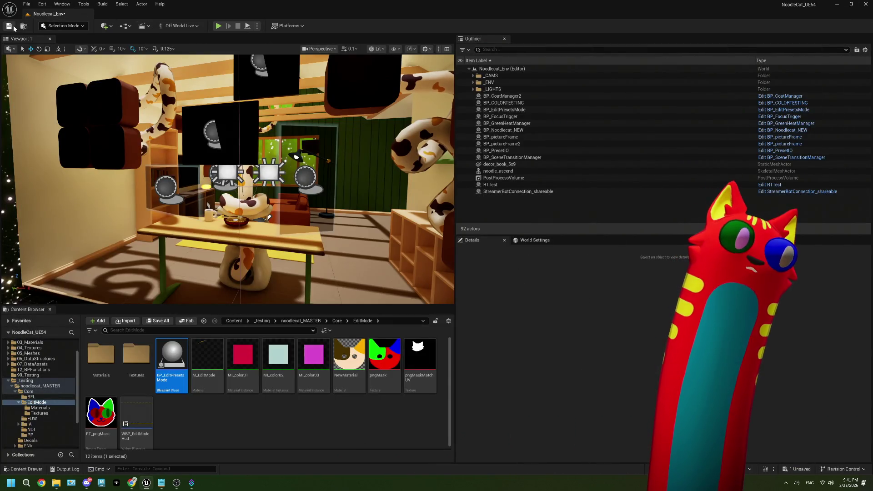
pyautogui.hotkey('ctrl', 's')
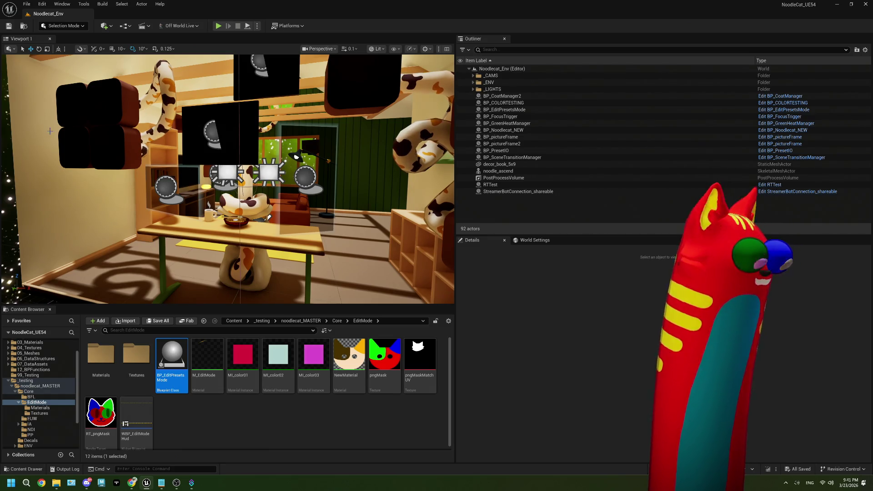
pyautogui.click(224, 422)
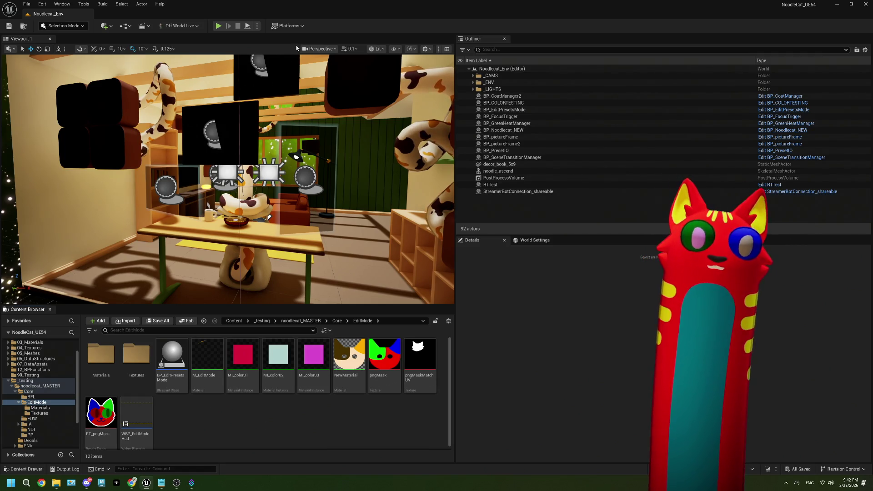
# - Review the Platforms menu's Windows packaging options, then start a Play In Editor session
pyautogui.click(287, 26)
pyautogui.moveTo(334, 119)
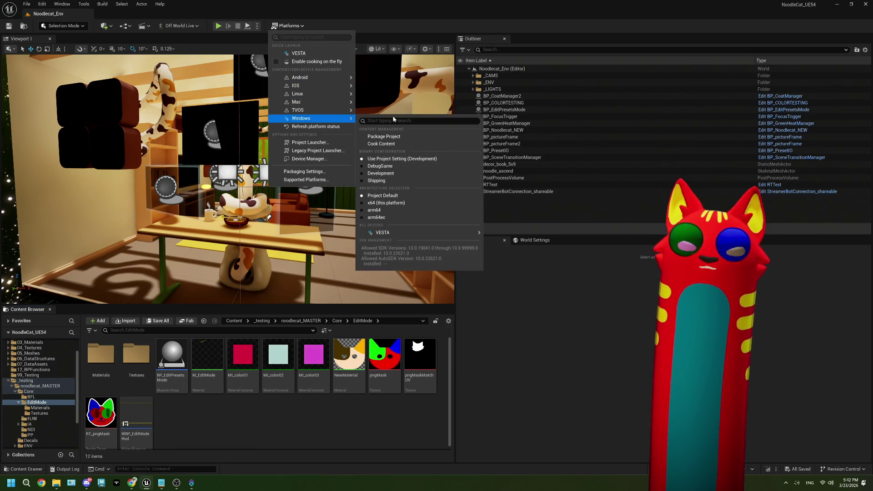
pyautogui.click(219, 25)
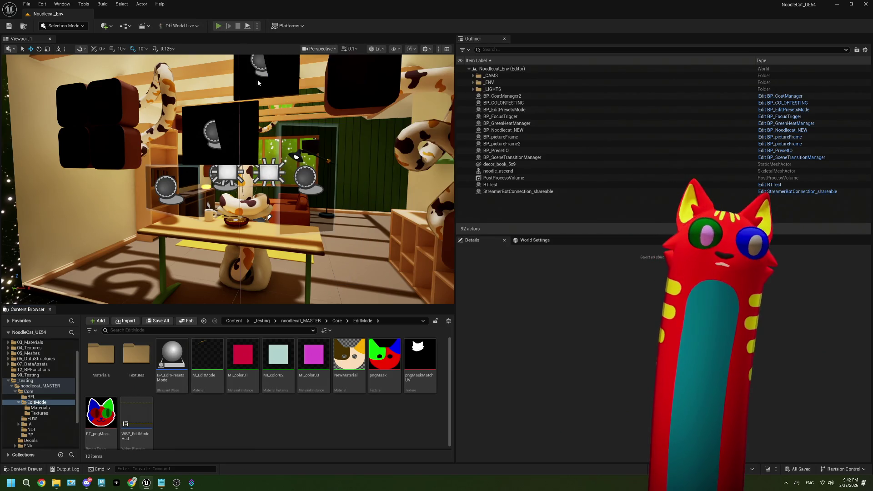
# - Redeem the Edit Mode reward on the Twitch channel and post 'Idone' in chat
pyautogui.click(177, 483)
pyautogui.click(132, 483)
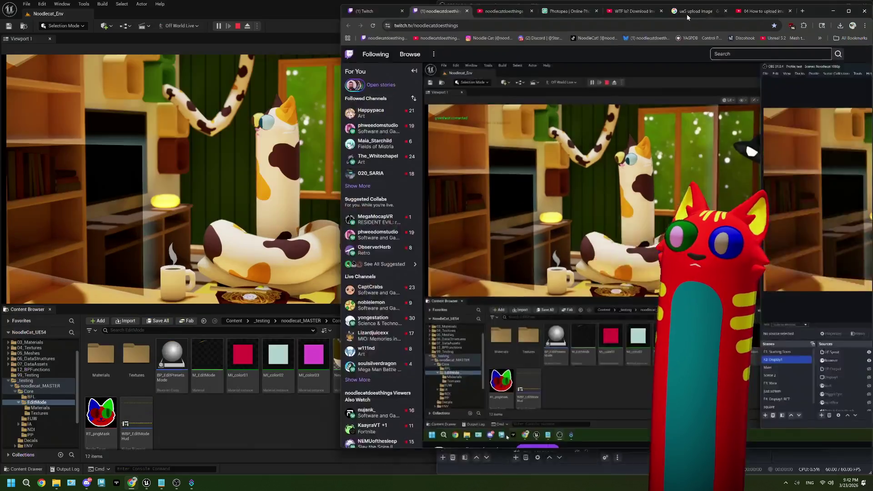
pyautogui.moveTo(687, 15)
pyautogui.mouseDown()
pyautogui.moveTo(592, 91)
pyautogui.moveTo(815, 471)
pyautogui.moveTo(825, 473)
pyautogui.mouseUp()
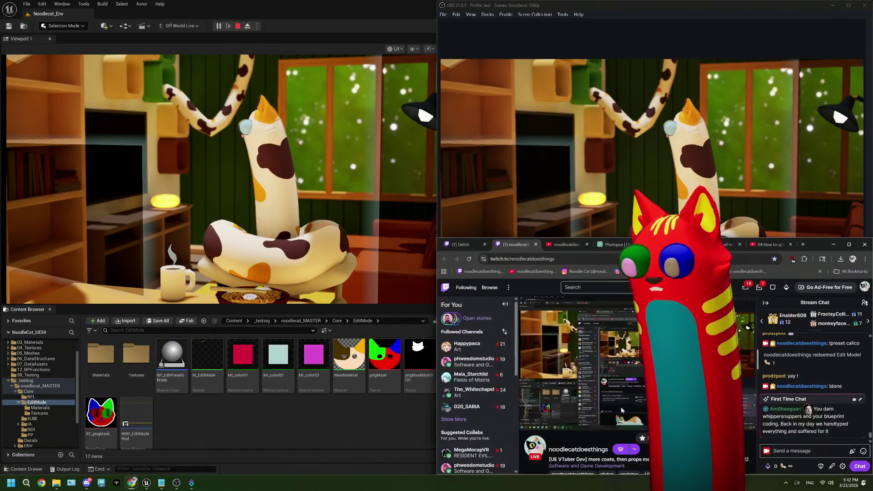
pyautogui.click(783, 469)
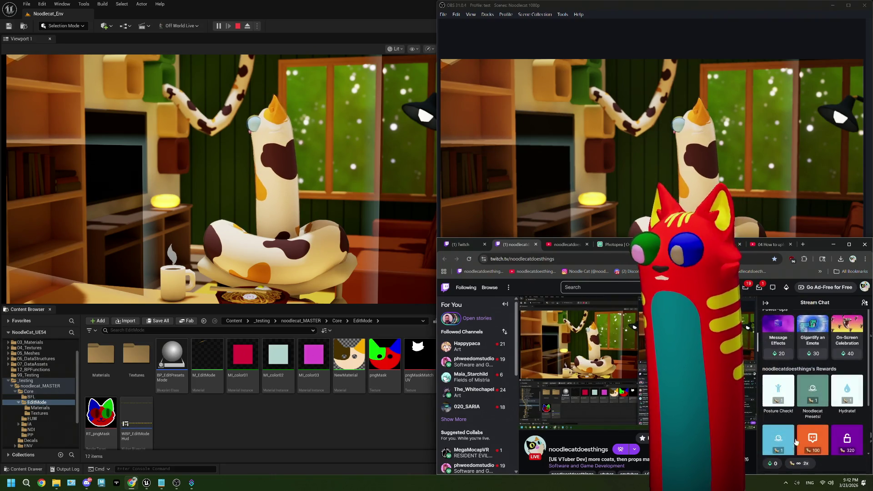
pyautogui.click(779, 412)
pyautogui.click(780, 383)
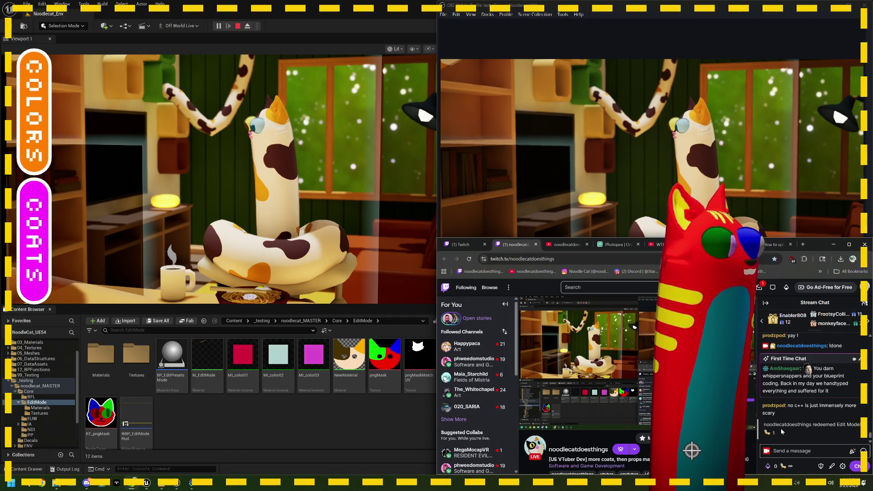
pyautogui.click(787, 451)
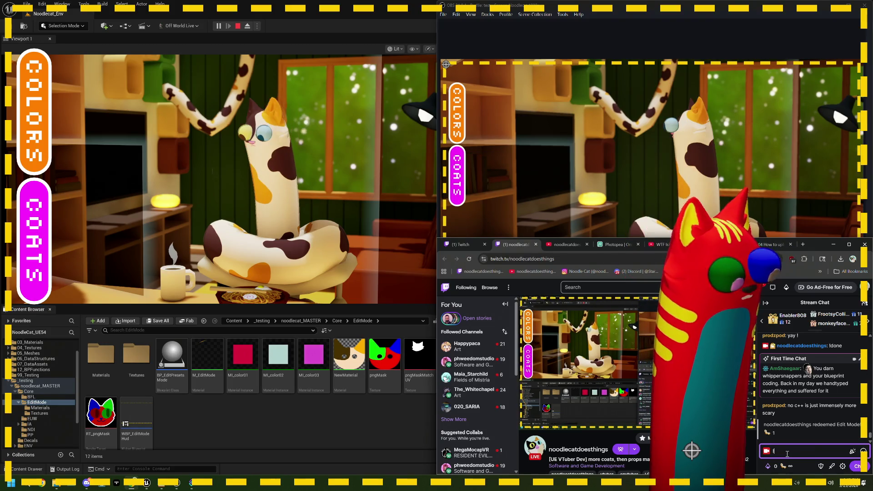
pyautogui.write('!done')
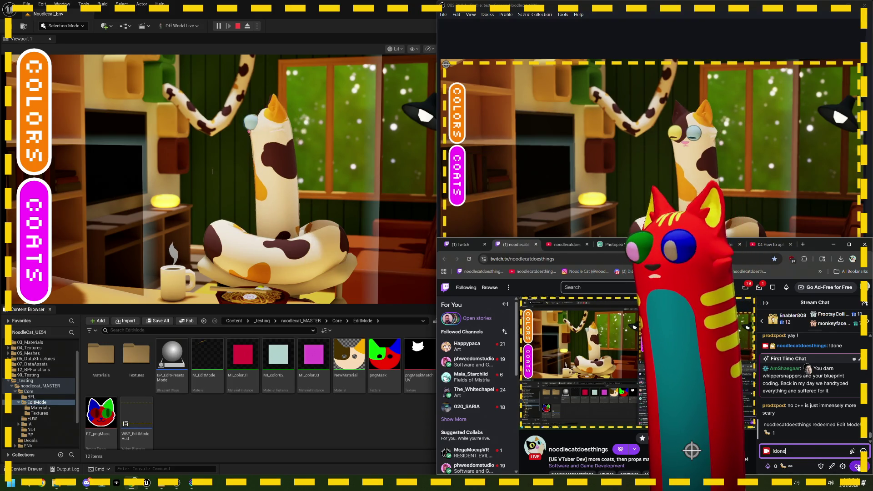
pyautogui.click(859, 467)
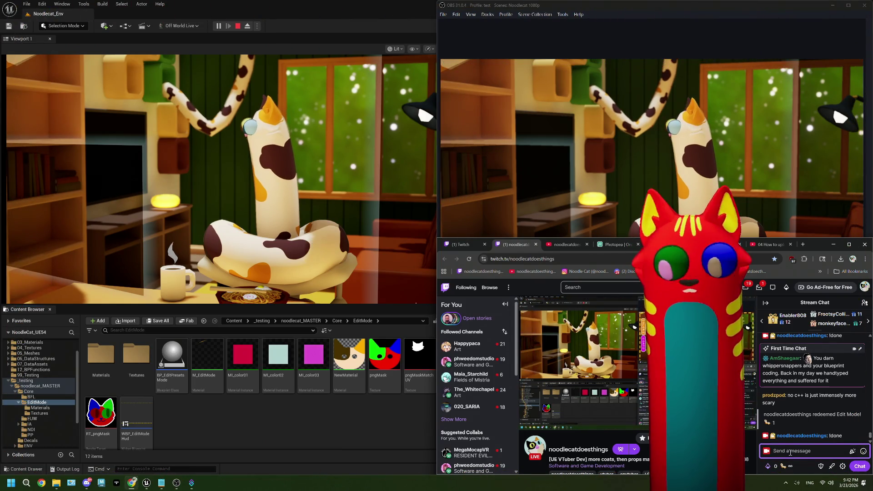
# - Redeem the Noodlecat Presets! reward requesting the chocolate preset
pyautogui.click(772, 466)
pyautogui.scroll(-1, 802, 400)
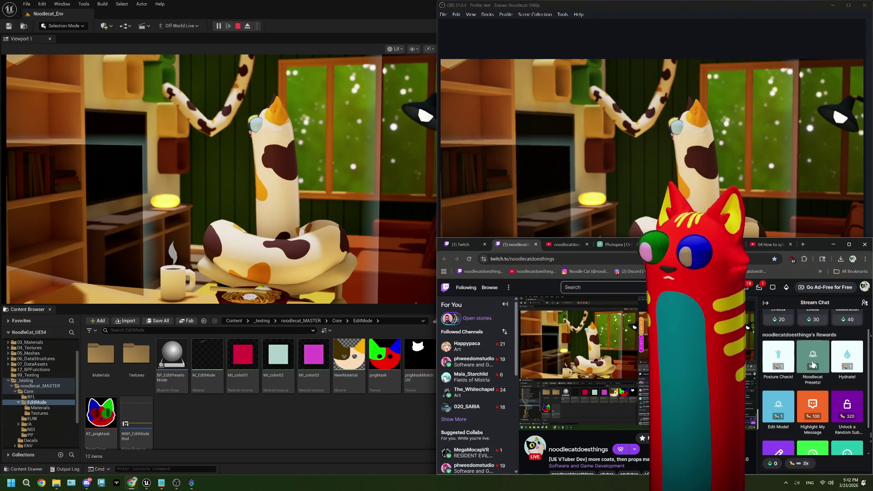
pyautogui.click(812, 364)
pyautogui.write('chocolate')
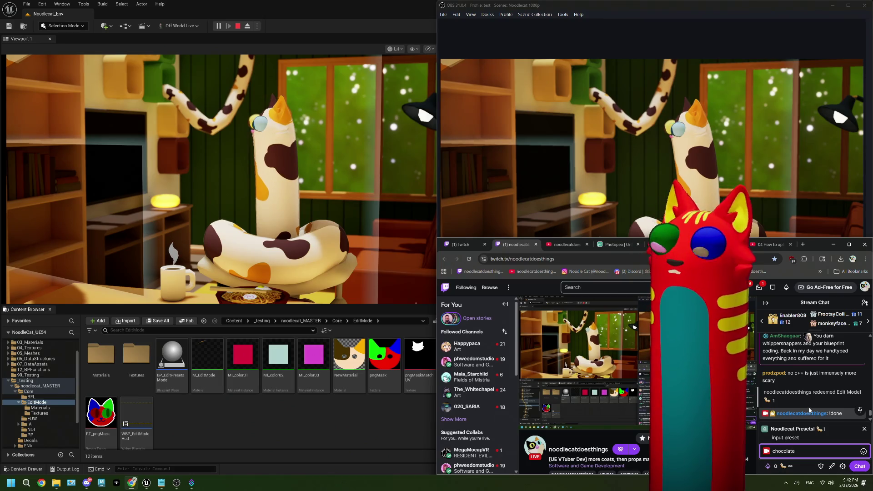
pyautogui.press('Return')
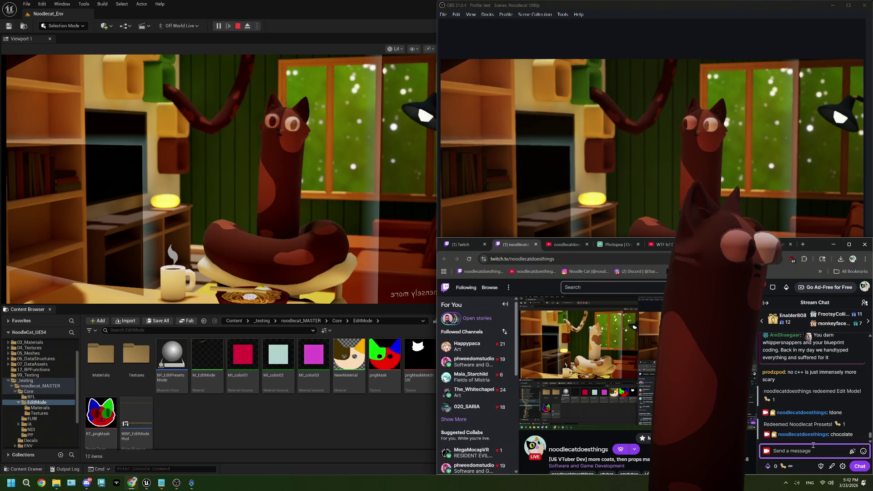
# - Redeem Edit Mode again and bring up the colour palette in the game's edit overlay
pyautogui.click(776, 466)
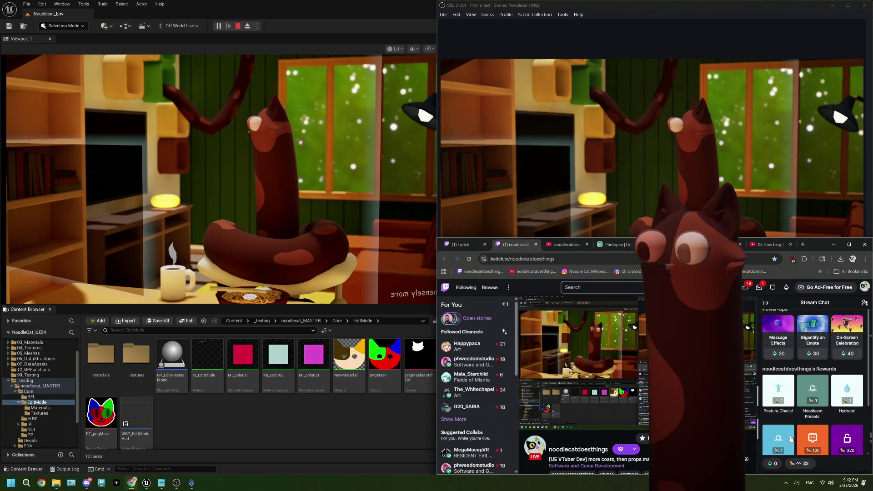
pyautogui.click(792, 438)
pyautogui.click(816, 384)
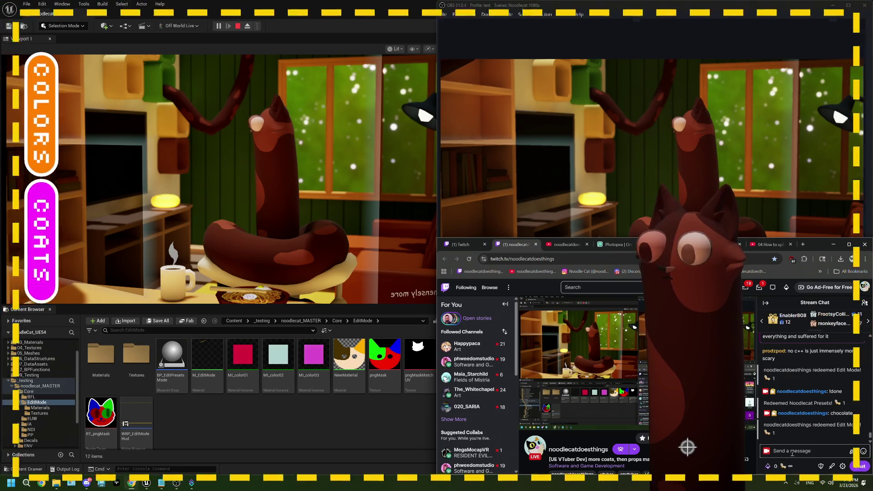
pyautogui.click(797, 451)
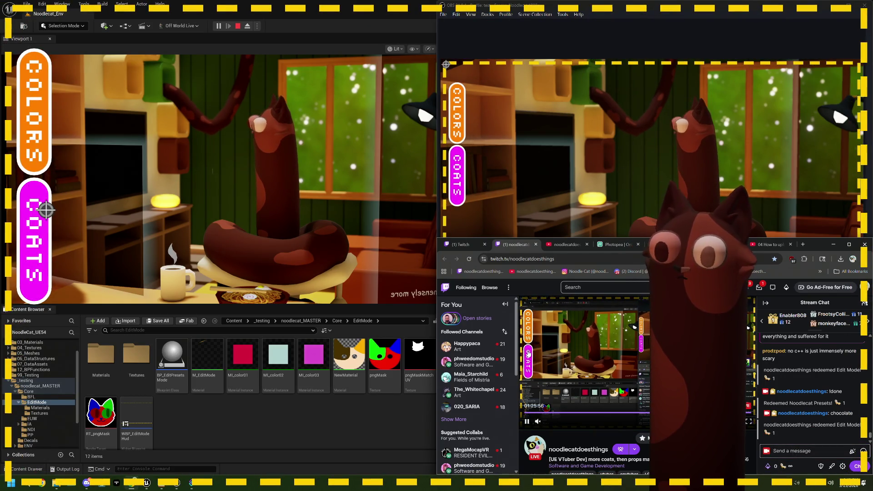
pyautogui.click(529, 336)
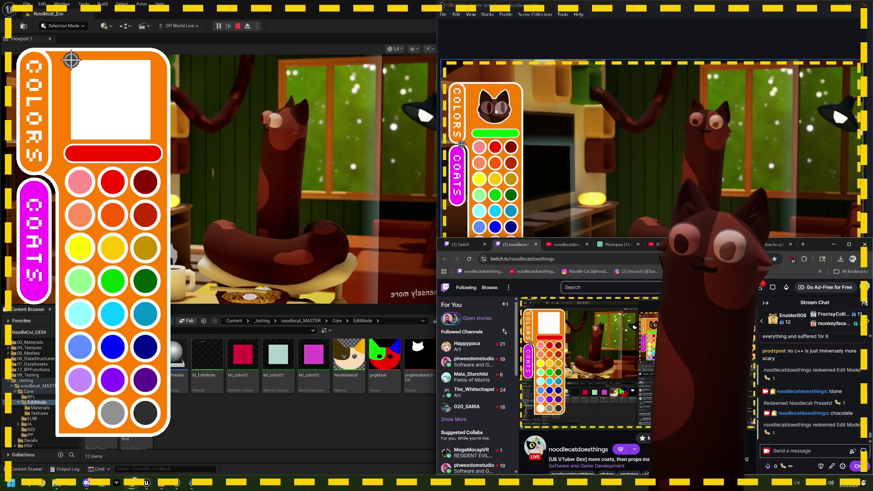
# - Maximize and restore the Chrome window, move it to the right, and bring the Unreal editor forward
pyautogui.moveTo(532, 336)
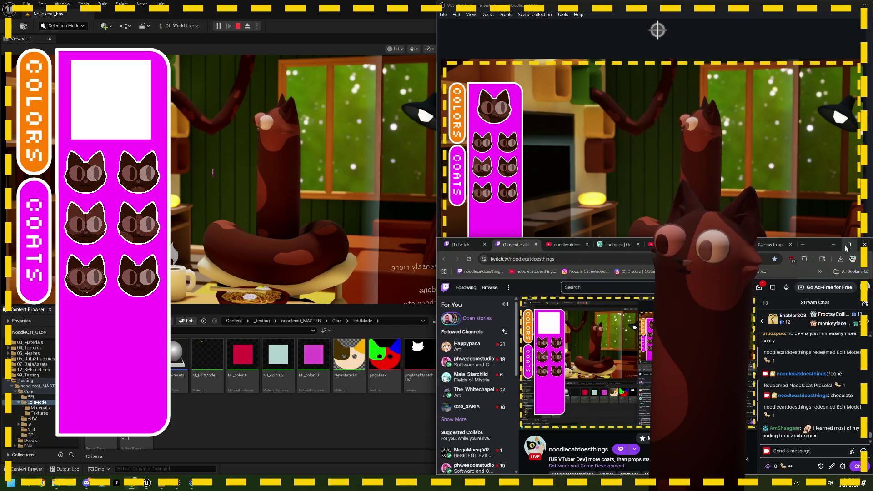
pyautogui.press('super+Up')
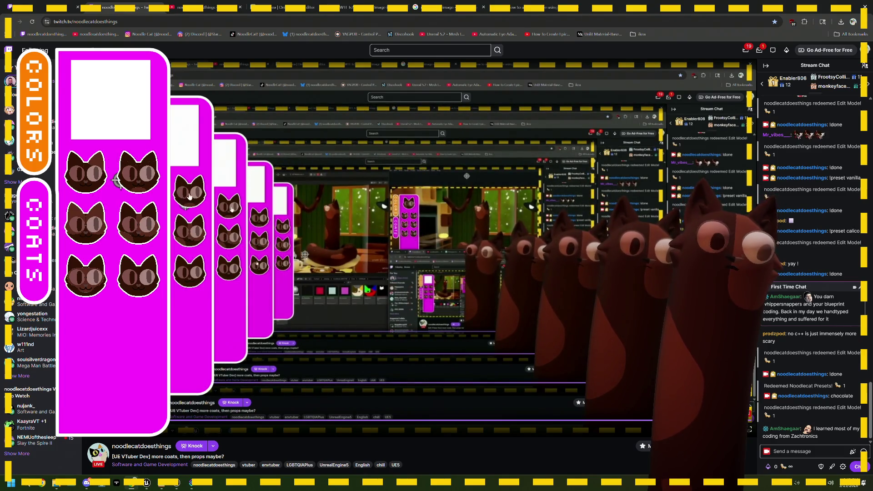
pyautogui.doubleClick(488, 9)
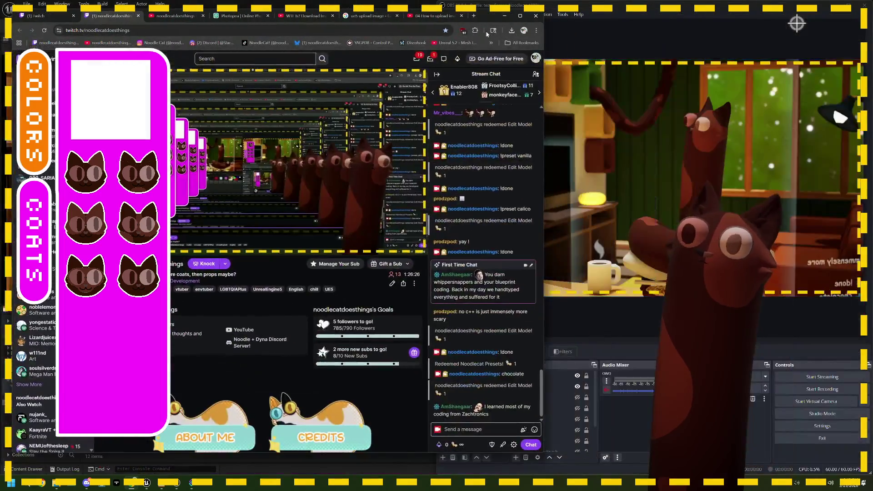
pyautogui.moveTo(488, 19); pyautogui.dragTo(810, 33)
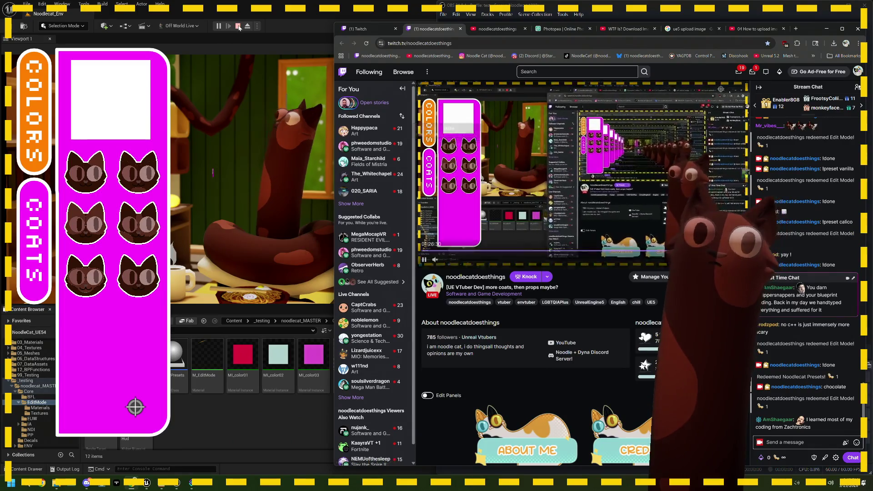
pyautogui.click(305, 385)
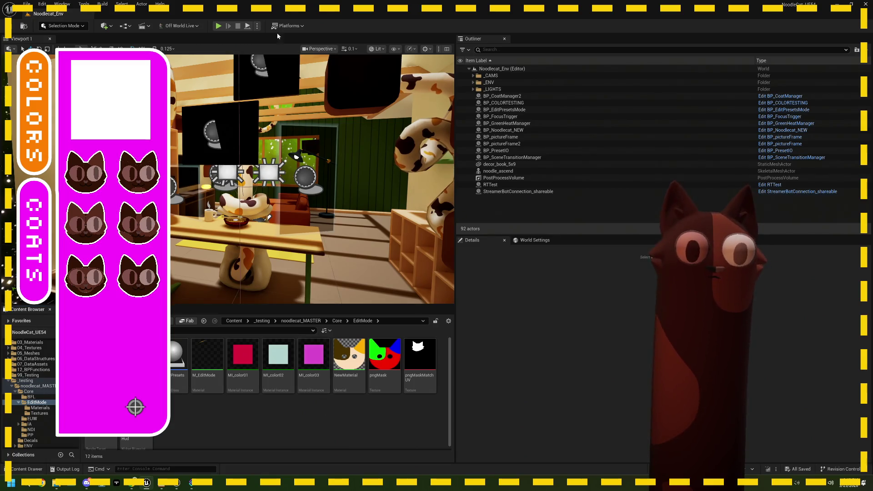
# - Package the project for Windows, choosing the Windows folder as the output location
pyautogui.click(290, 26)
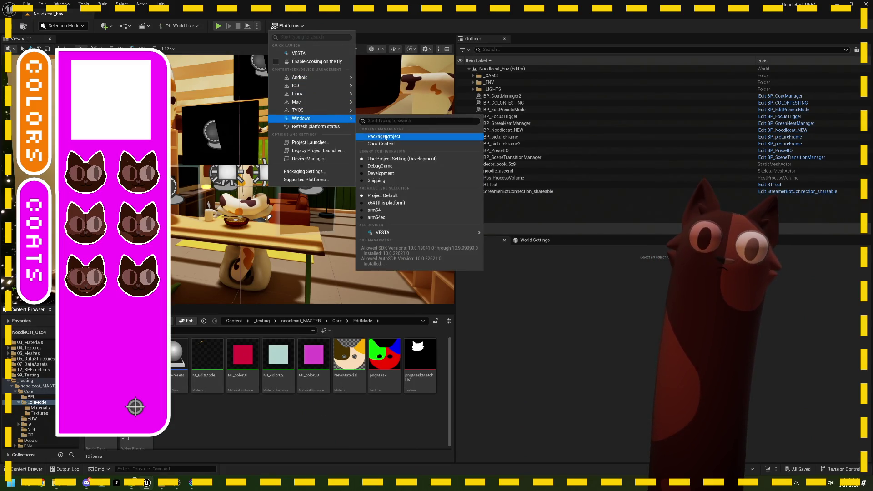
pyautogui.click(455, 258)
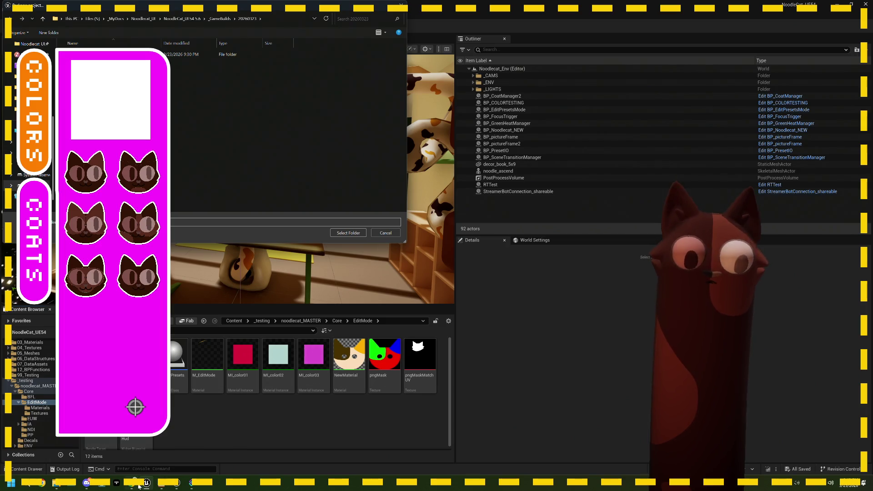
pyautogui.click(136, 483)
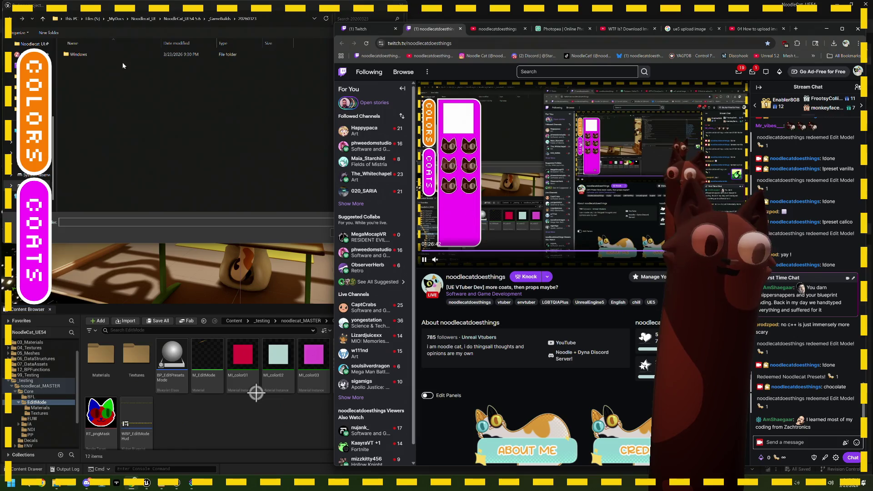
pyautogui.click(108, 55)
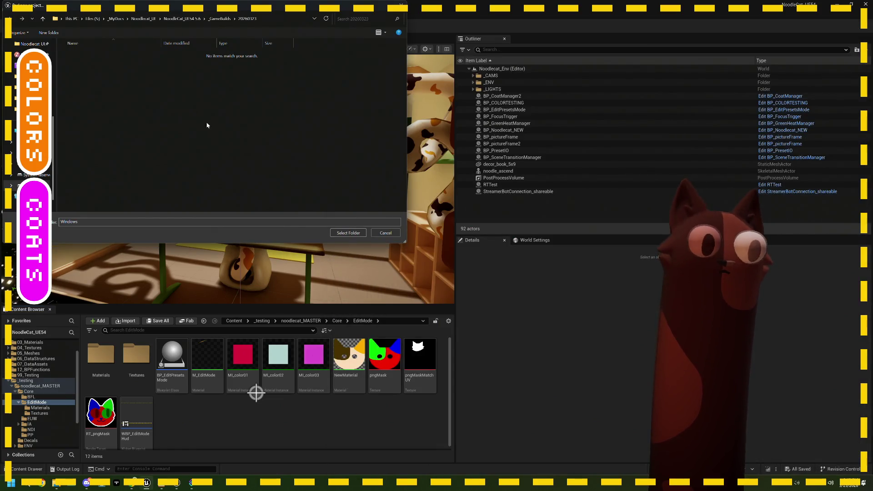
pyautogui.click(348, 233)
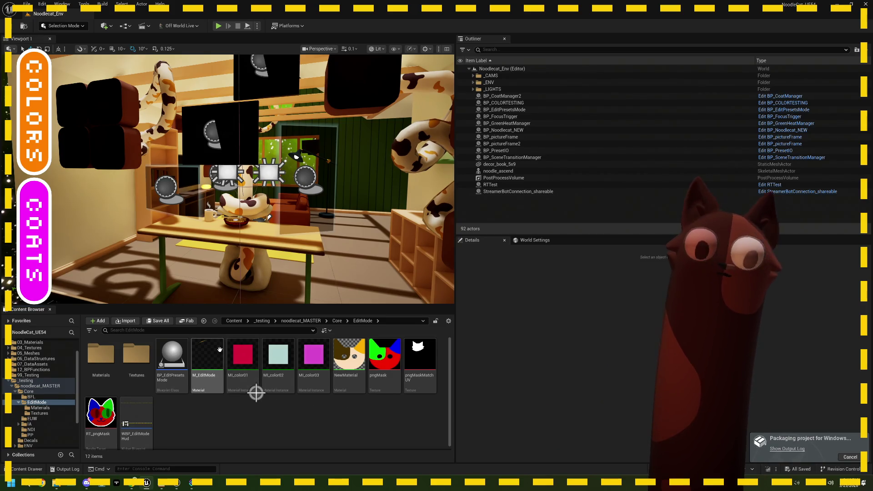
# - Open BP_EditPresetsMode and drag the 'set color on png' comment group to the left
pyautogui.doubleClick(171, 357)
pyautogui.scroll(-7, 344, 222)
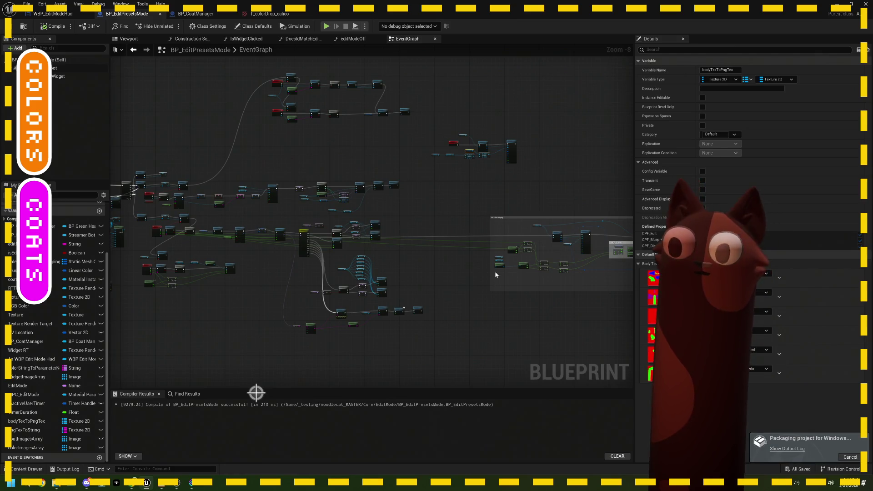
pyautogui.moveTo(496, 274); pyautogui.dragTo(296, 267)
pyautogui.scroll(-1, 398, 236)
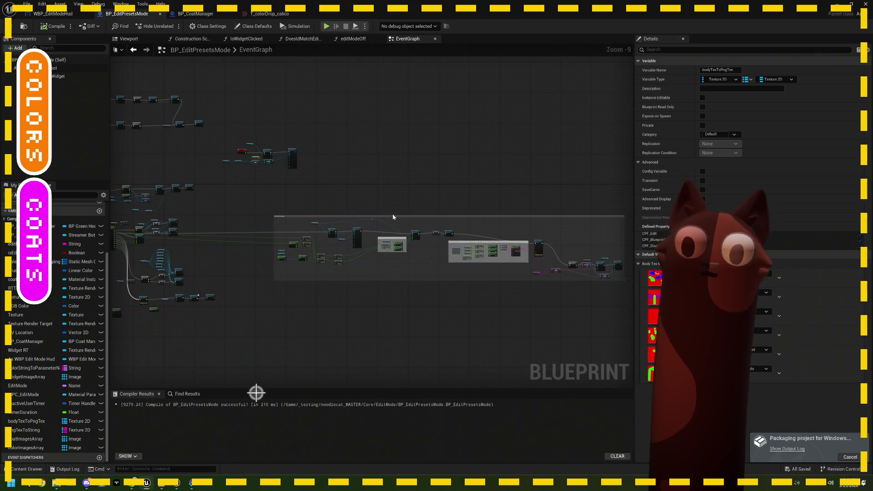
pyautogui.moveTo(395, 217); pyautogui.dragTo(319, 216)
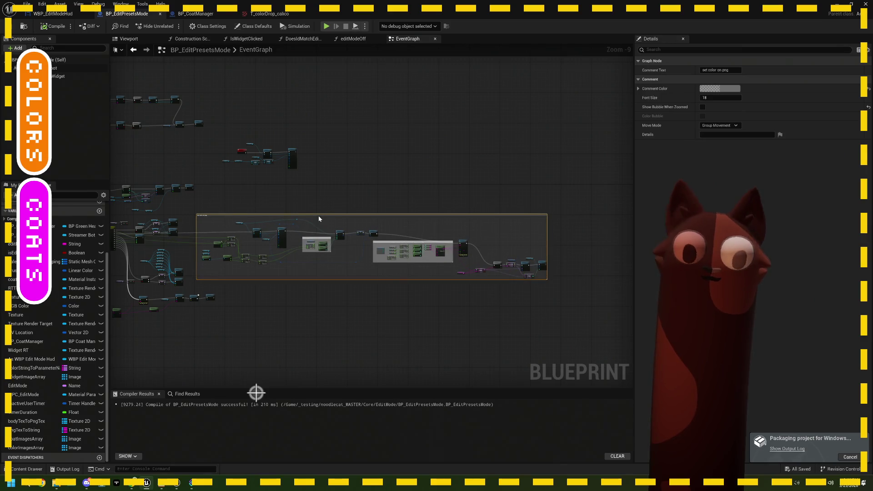
# - Deselect the comment group and save the BP_EditPresetsMode blueprint
pyautogui.moveTo(226, 308); pyautogui.dragTo(394, 291)
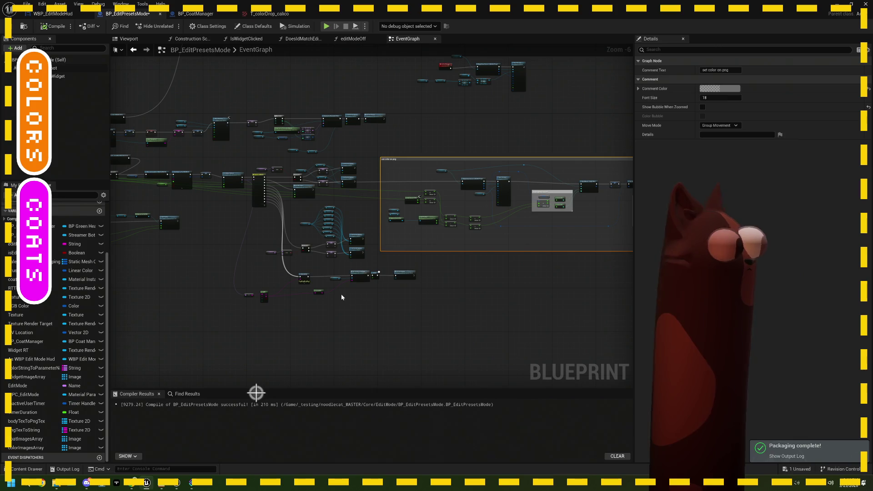
pyautogui.click(431, 313)
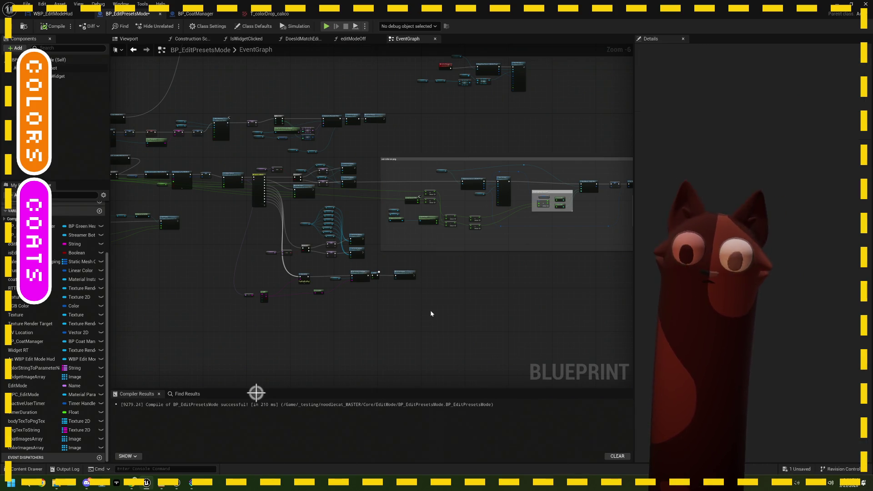
pyautogui.scroll(3, 385, 209)
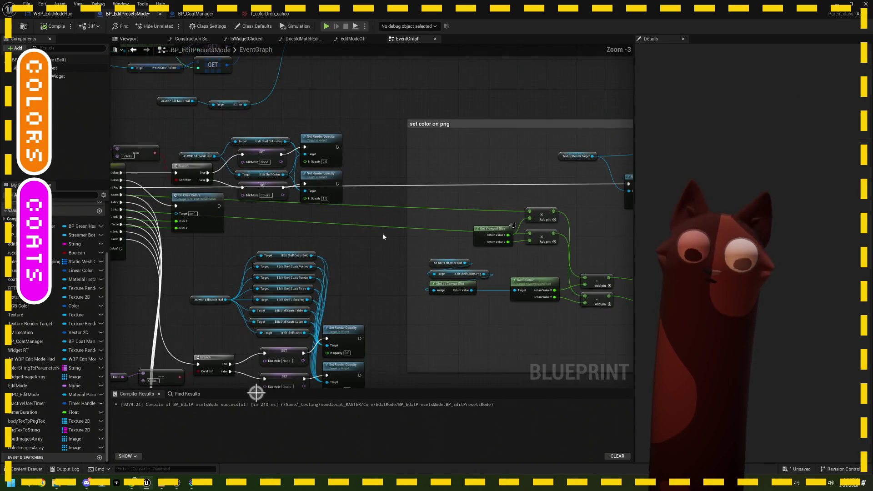
pyautogui.hotkey('ctrl', 's')
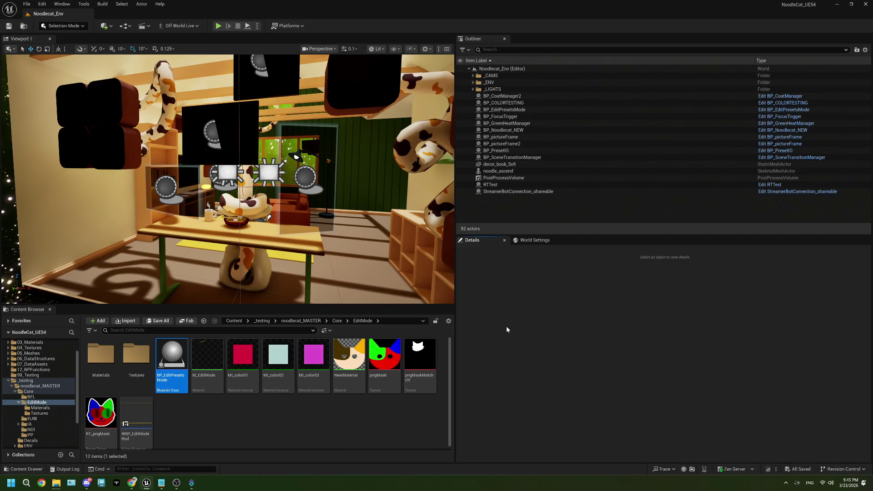
# - Search 'zachtronics' in a new Chrome tab, open zachtronics.com, and move the window left
pyautogui.click(131, 445)
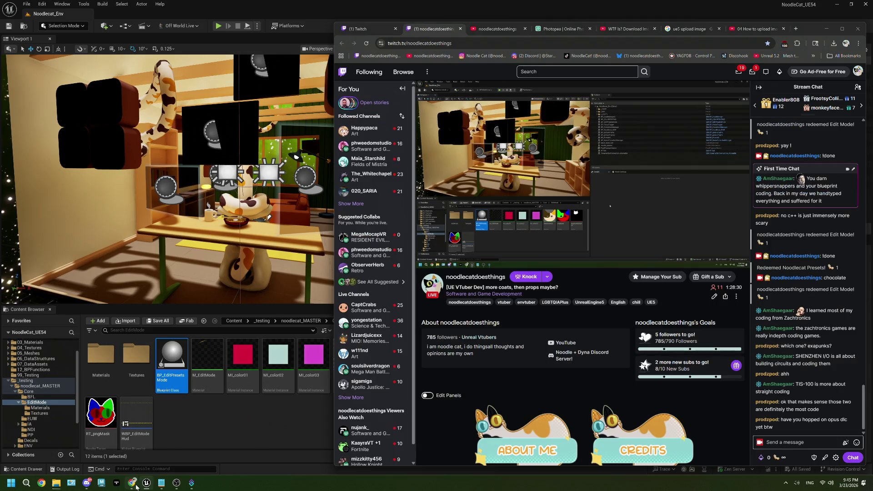
pyautogui.click(796, 29)
pyautogui.write('z')
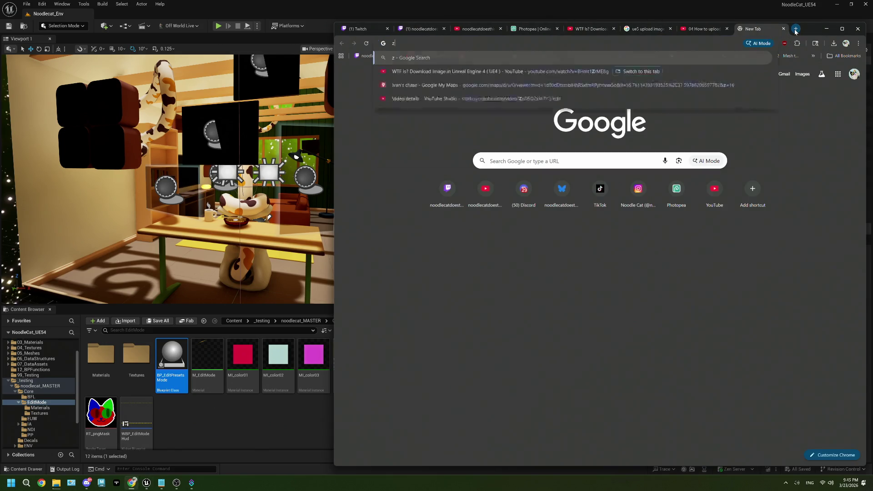
pyautogui.write('achtronics')
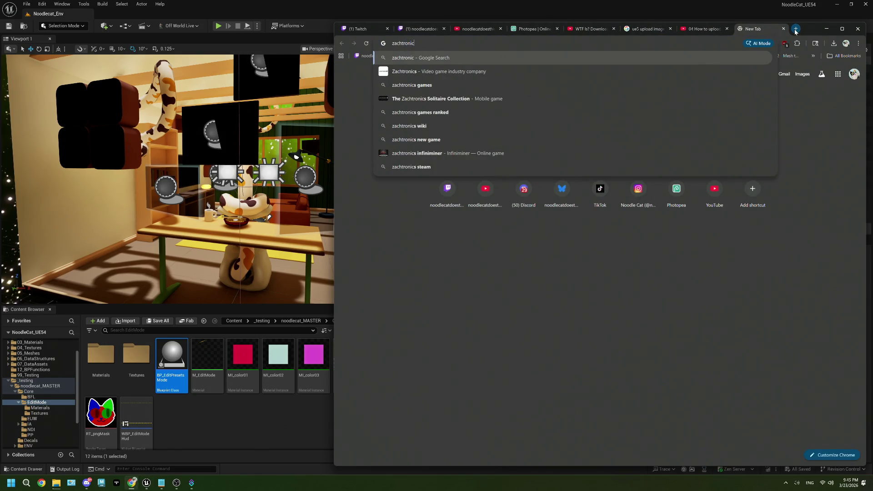
pyautogui.press('Return')
pyautogui.click(441, 140)
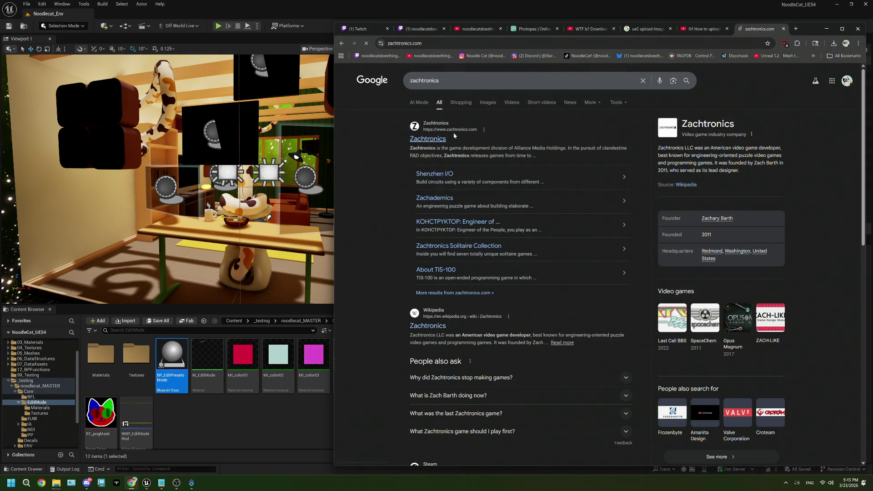
pyautogui.moveTo(811, 28)
pyautogui.mouseDown()
pyautogui.moveTo(503, 26)
pyautogui.moveTo(494, 18)
pyautogui.mouseUp()
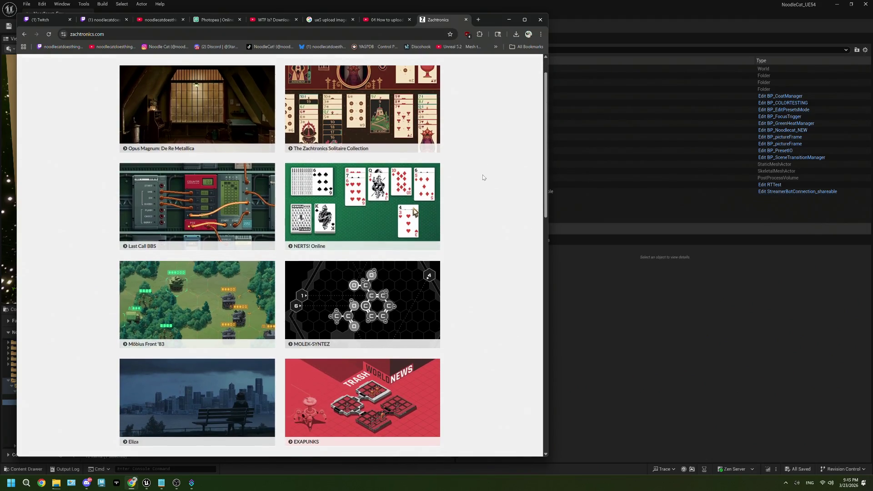
# - Open the SHENZHEN I/O and TIS-100 game pages in background tabs, then view SHENZHEN I/O
pyautogui.scroll(-2, 483, 177)
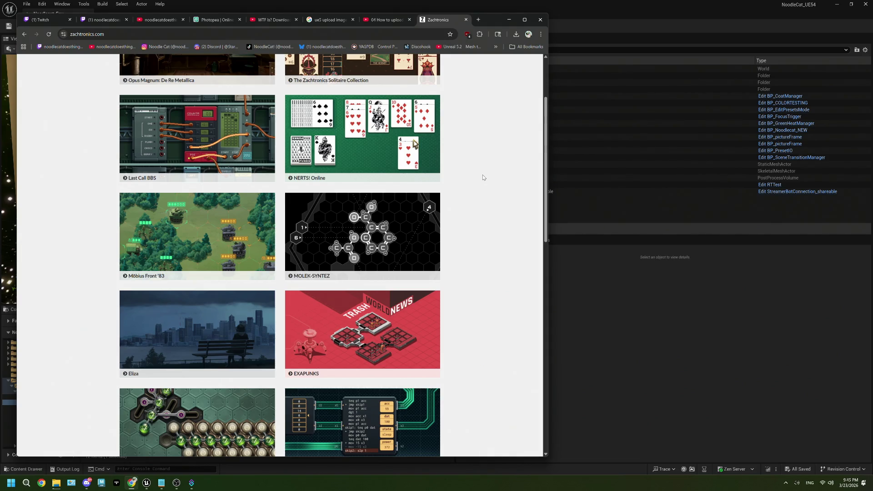
pyautogui.scroll(-3, 459, 205)
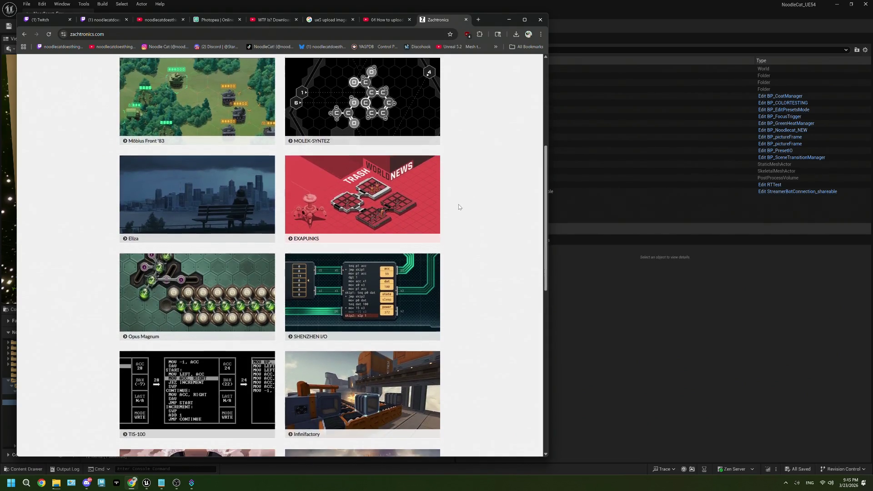
pyautogui.scroll(-2, 481, 203)
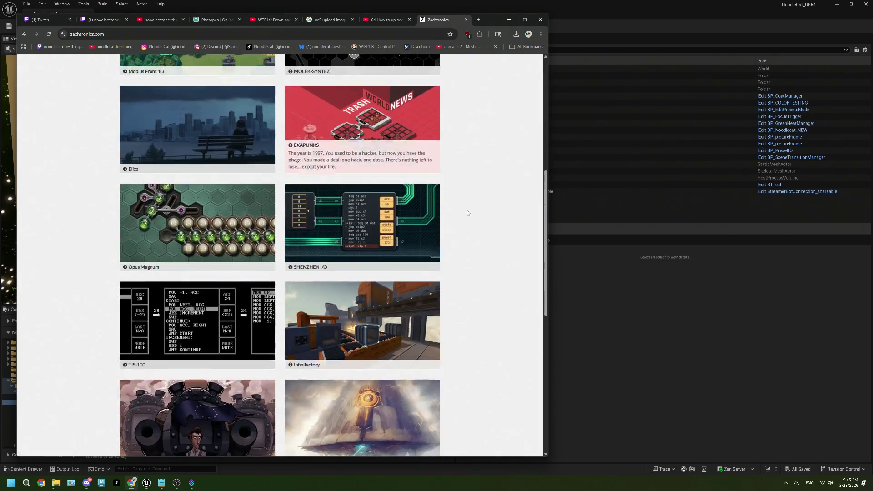
pyautogui.middleClick(367, 223)
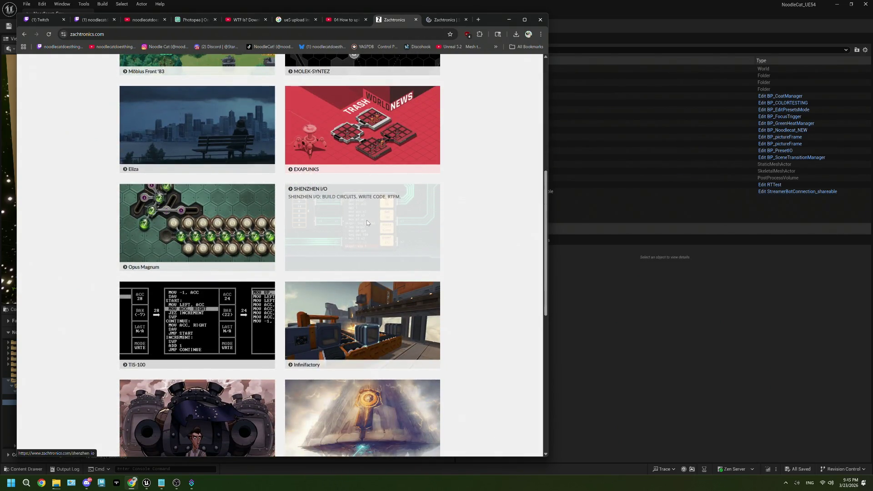
pyautogui.middleClick(126, 311)
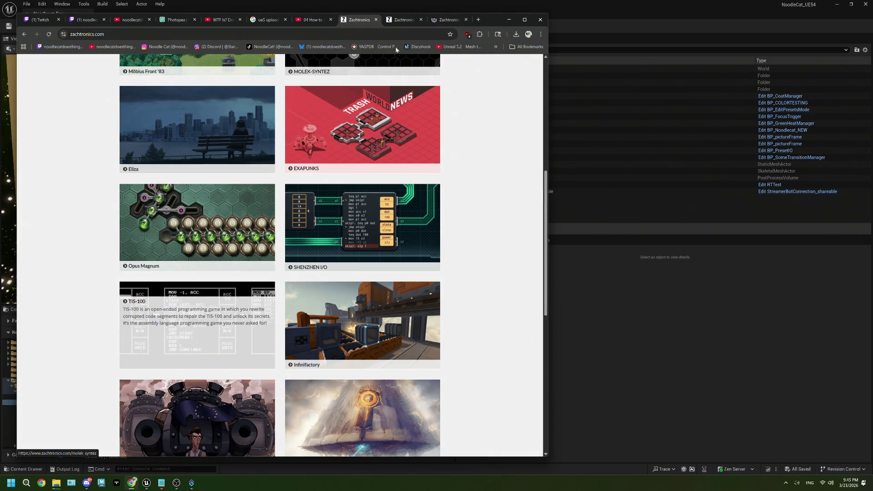
pyautogui.hotkey('ctrl', 'Tab')
pyautogui.scroll(-1, 501, 257)
pyautogui.scroll(-1, 501, 257)
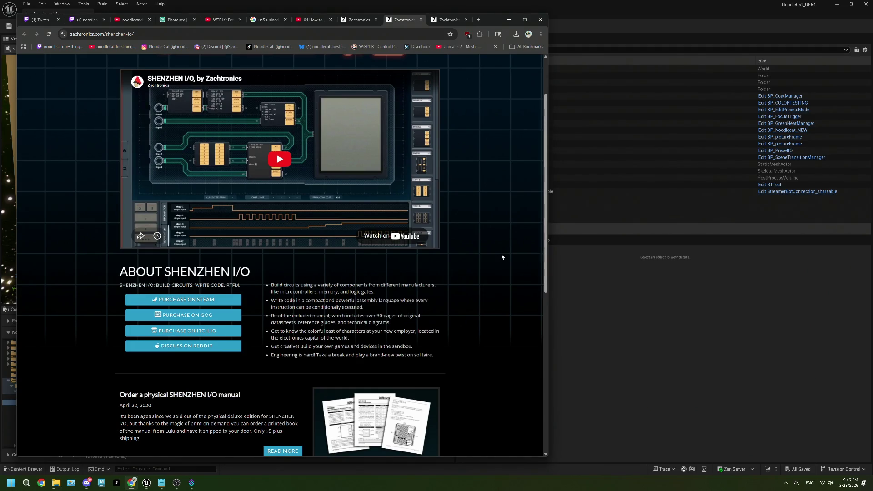
# - Play the SHENZHEN I/O trailer full screen, then pause it and exit full screen
pyautogui.scroll(1, 501, 257)
pyautogui.click(251, 227)
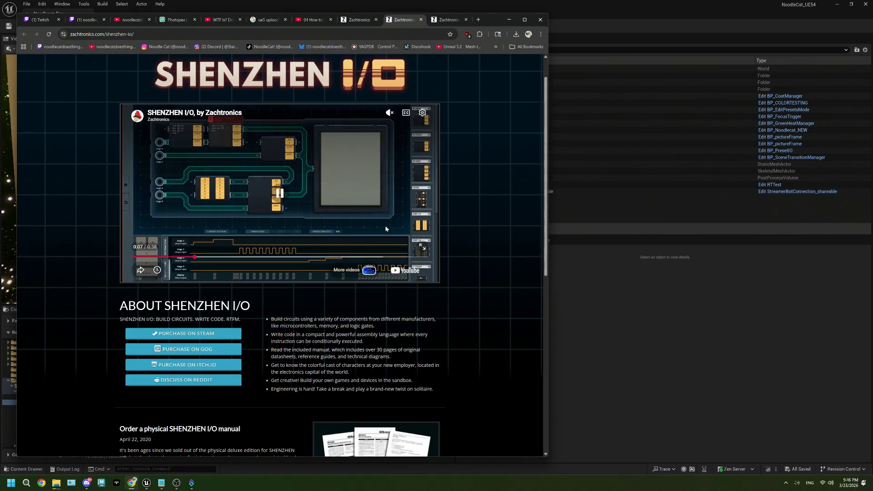
pyautogui.click(419, 247)
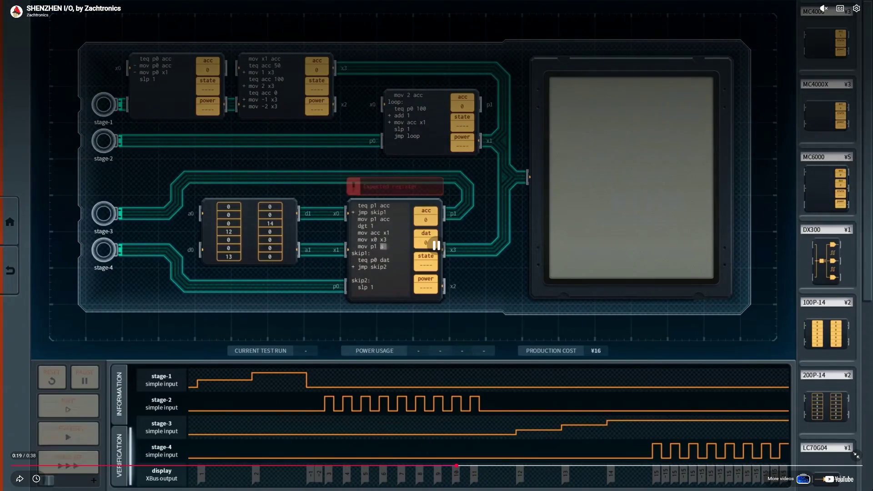
pyautogui.press('space')
pyautogui.click(855, 459)
# - Read the SHENZHEN I/O description, highlighting 'Engineering is hard!', then move to the TIS-100 page
pyautogui.scroll(-5, 339, 249)
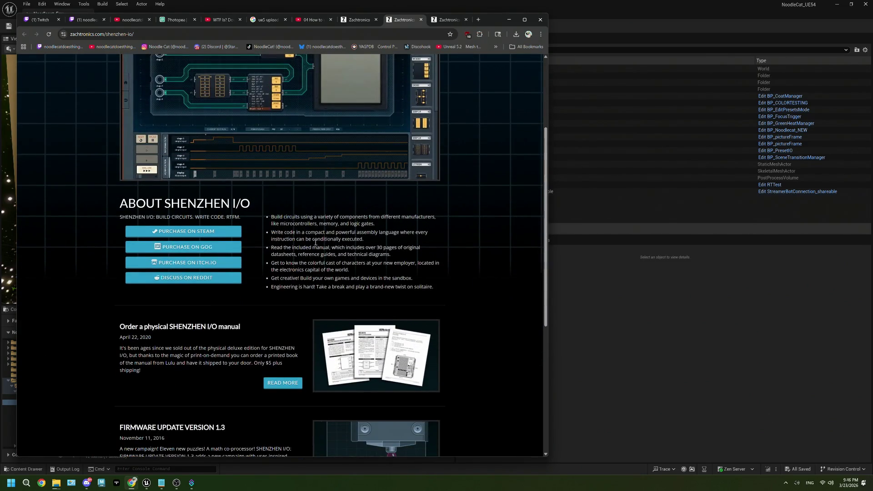
pyautogui.scroll(2, 304, 302)
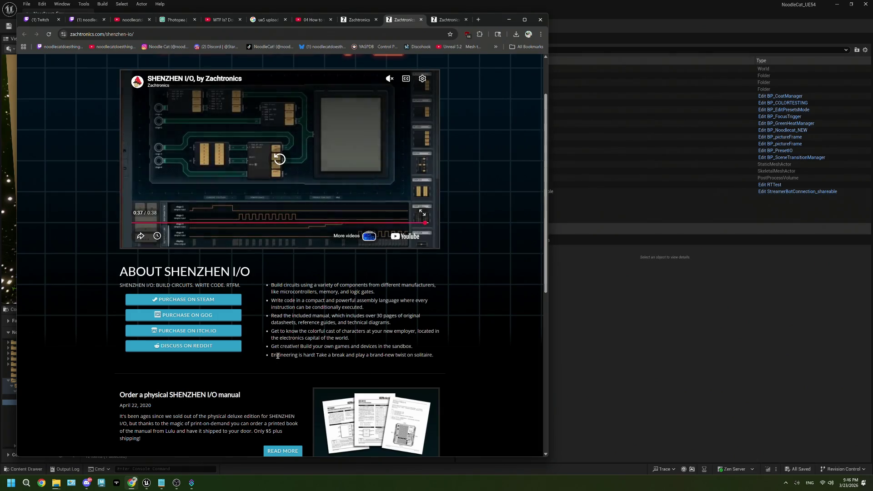
pyautogui.moveTo(271, 355); pyautogui.dragTo(389, 355)
pyautogui.click(430, 341)
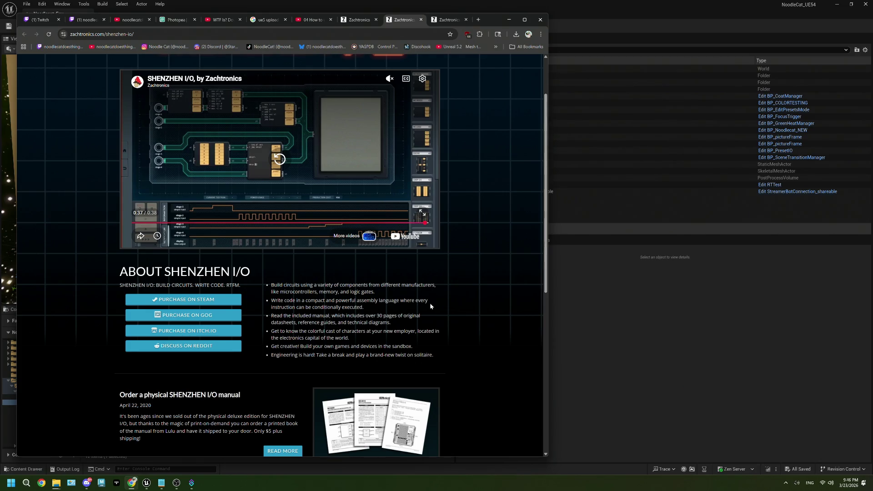
pyautogui.scroll(-7, 366, 334)
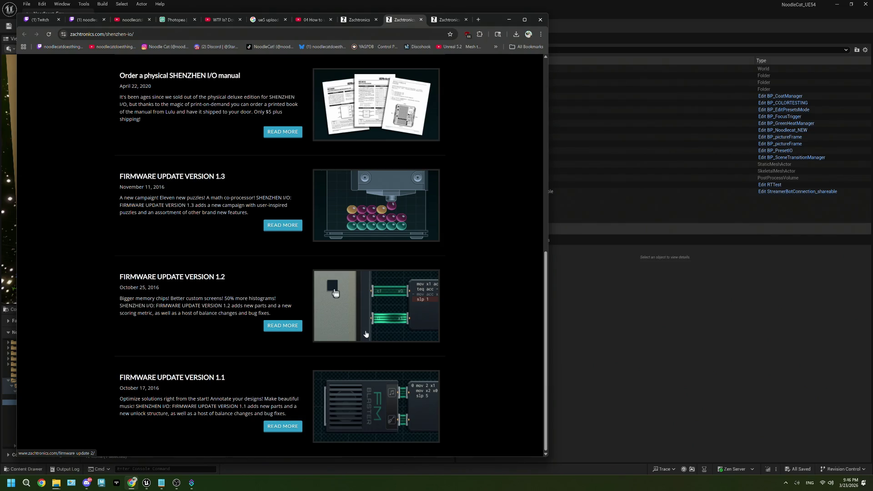
pyautogui.scroll(10, 366, 334)
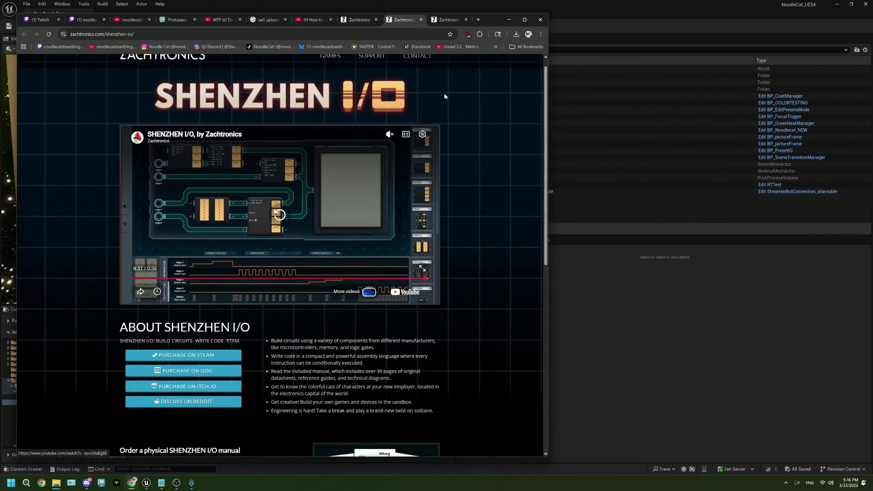
pyautogui.click(439, 20)
pyautogui.scroll(-1, 457, 218)
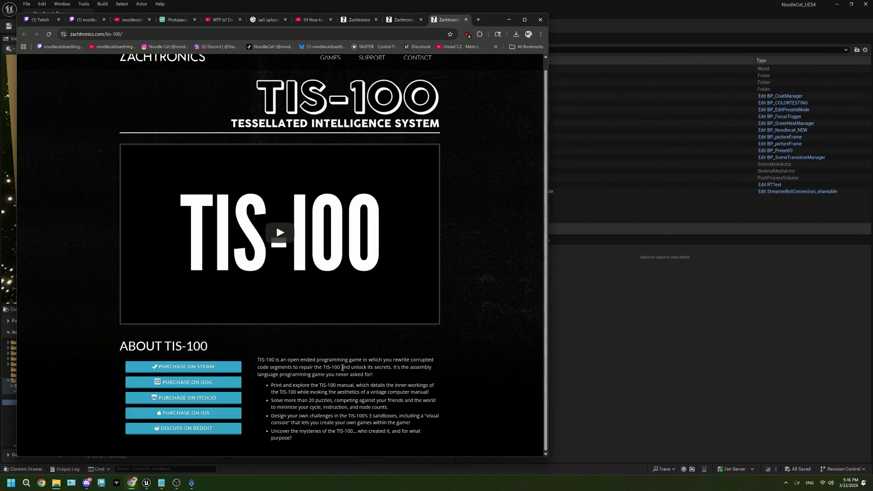
# - Start the 0:41 TIS-100 teaser trailer in the page's video player
pyautogui.click(316, 279)
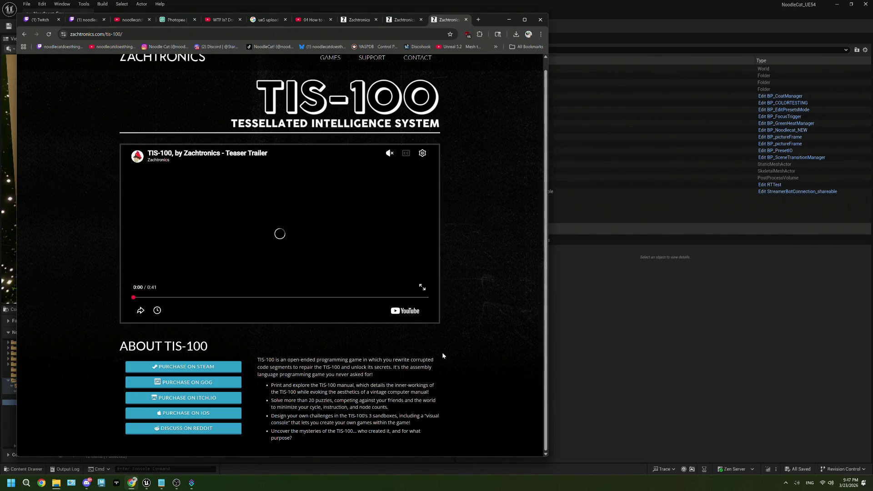